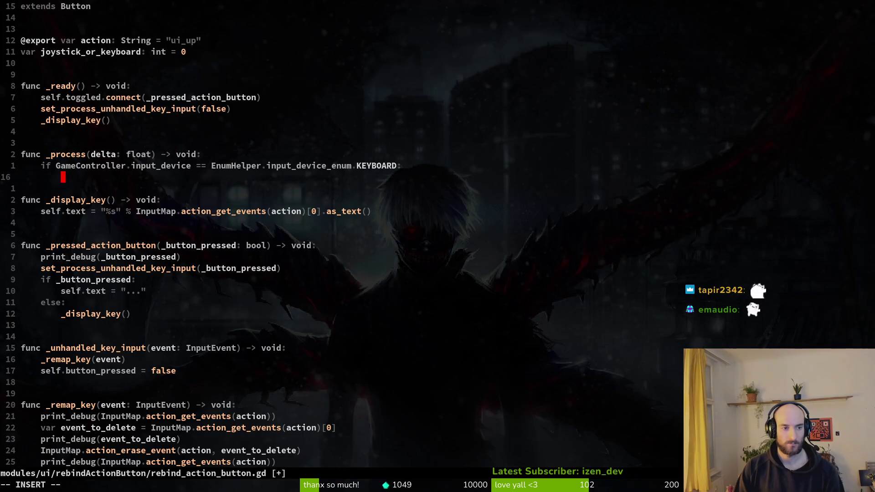
In _process, set joystick_or_keyboard = 1 for keyboard input and save
text(jo)
key(Return)
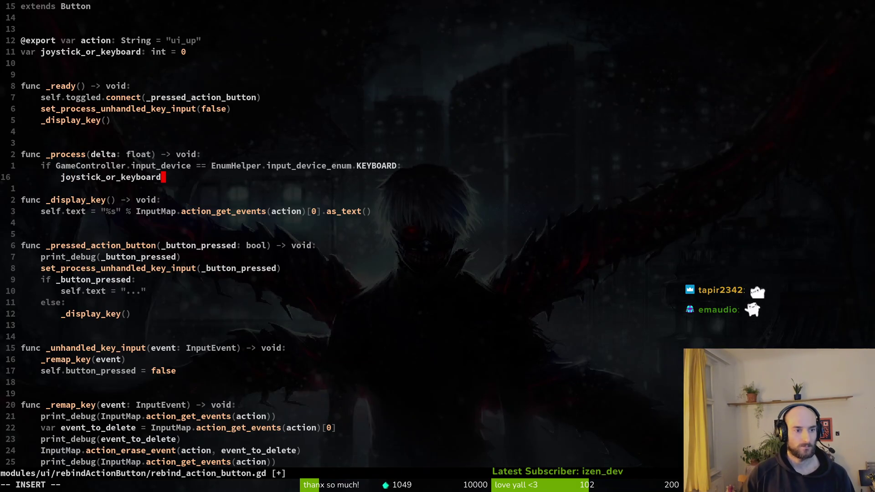
text(= 1)
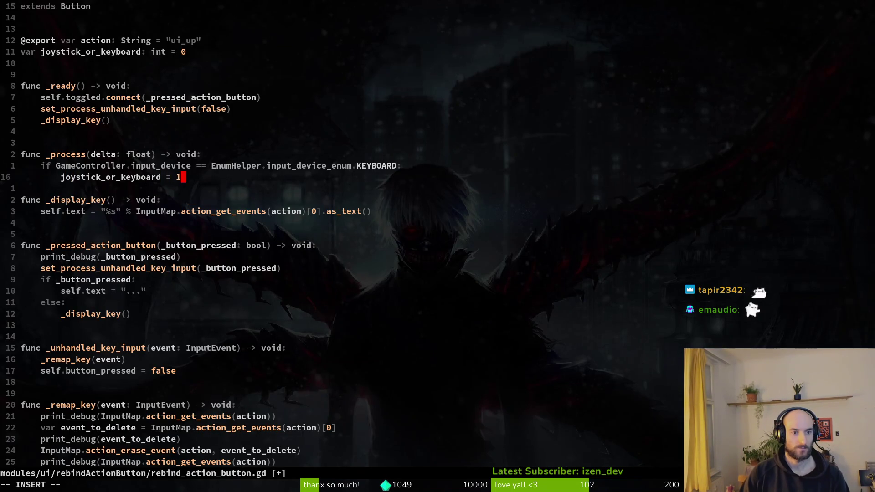
key(Escape)
text(:w)
key(Return)
Add an else branch setting joystick_or_keyboard = 0 and save
text(o)
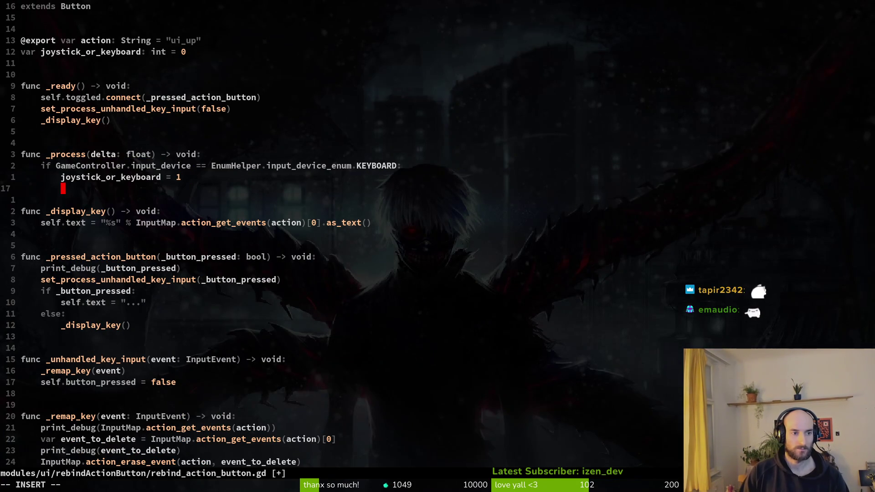
text(else:)
key(Escape)
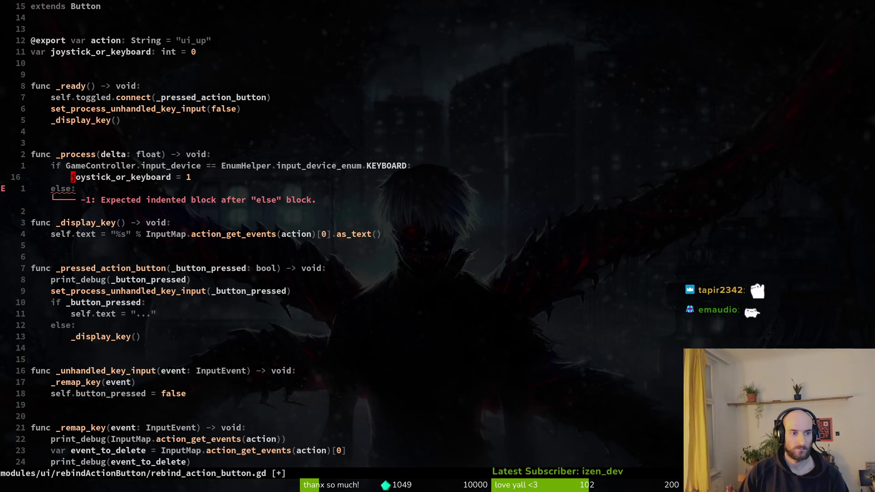
text(kyyjp$r0)
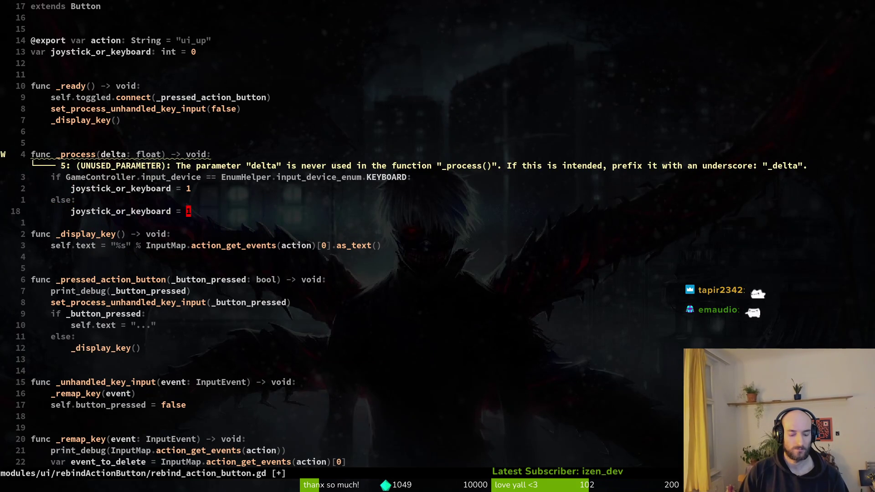
text(:w)
key(Return)
Rename the _process parameter delta to _delta and save
key(k)
key(k)
key(k)
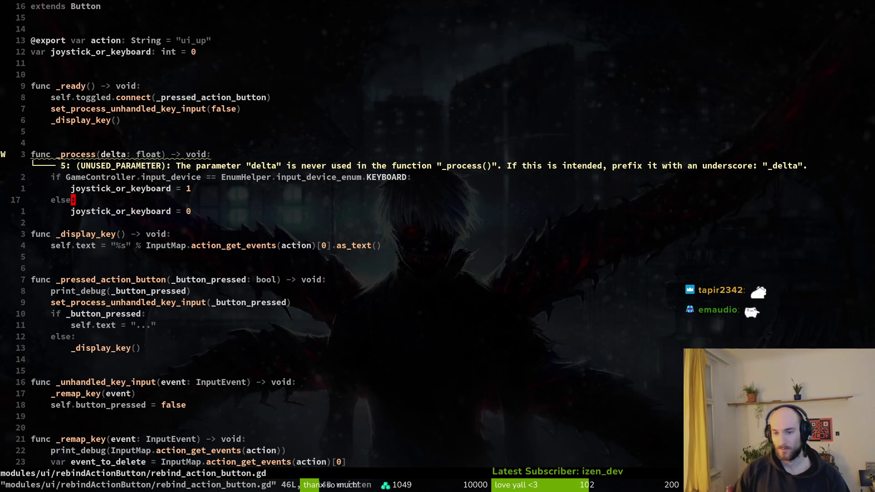
key(b)
key(b)
key(b)
text(i_)
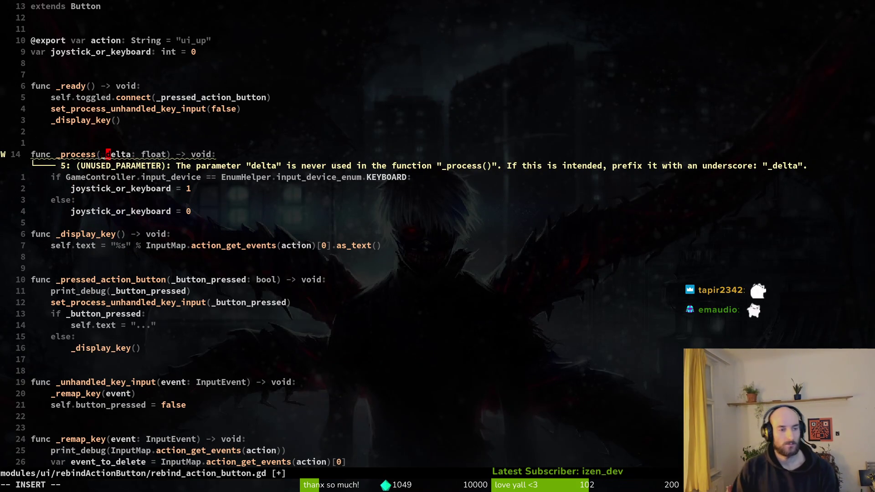
key(Escape)
text(:w)
key(Return)
Add a blank line below the else assignment and save the script
key(j)
key(j)
key(j)
key(j)
key(o)
key(Escape)
text(:w)
key(Return)
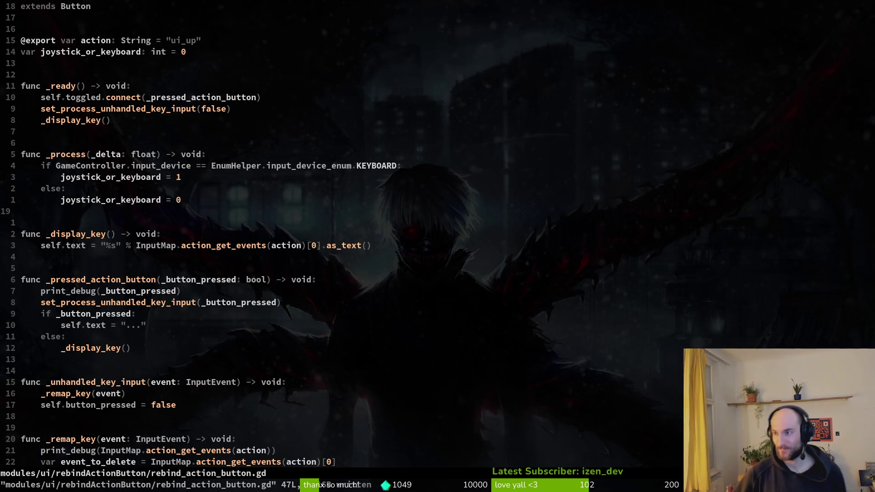
In _remap_key, index event_to_delete by [joystick_or_keyboard] instead of [0] and save
click(140, 197)
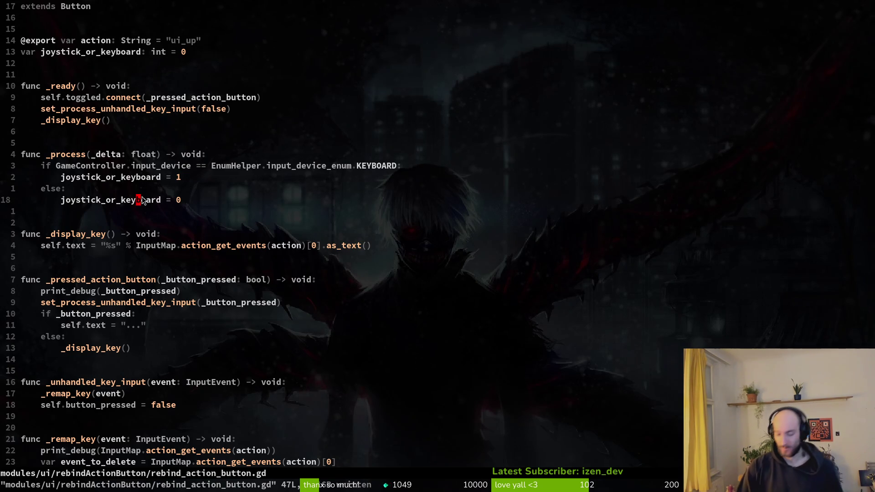
scroll(387, 195, down, 2)
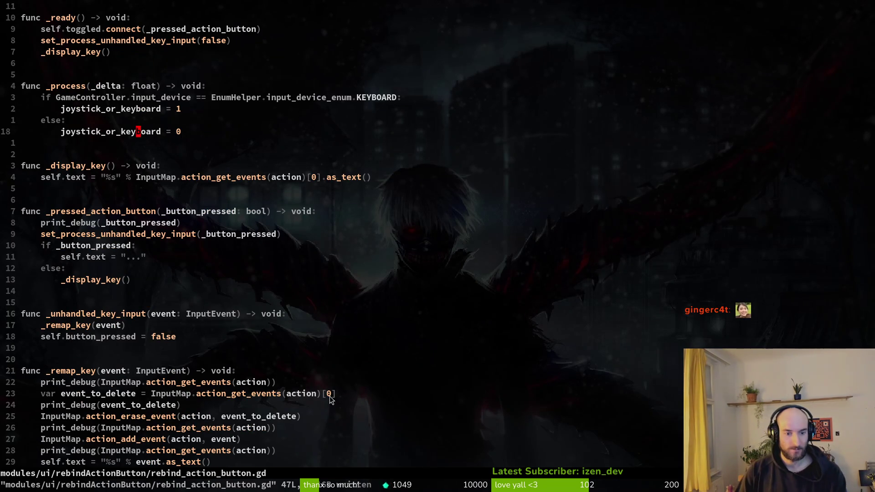
click(329, 394)
key(s)
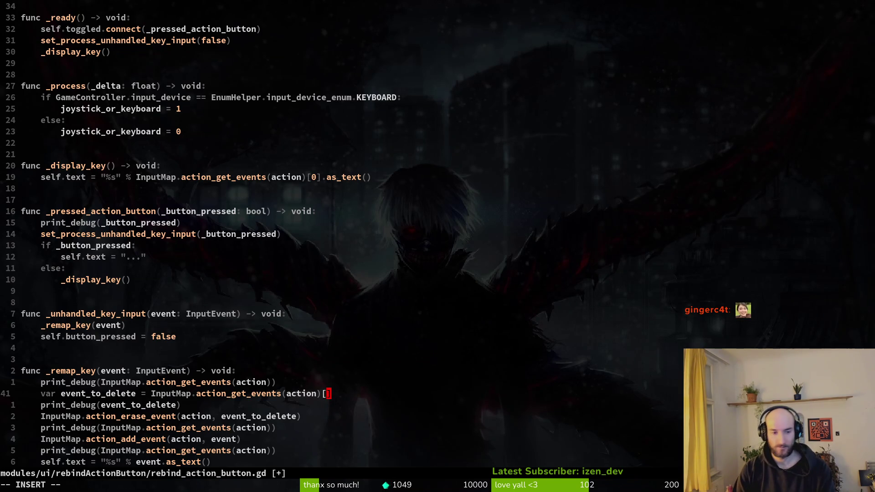
text(joioy)
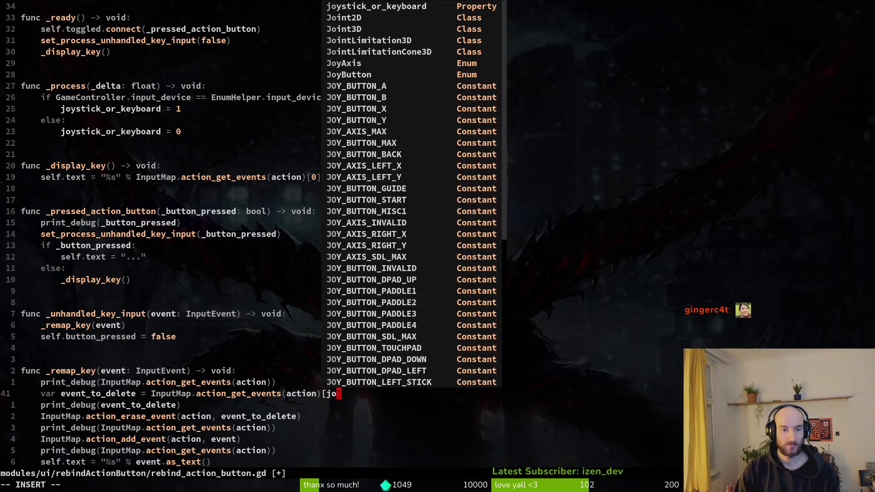
key(Return)
key(Escape)
text(:w)
key(Return)
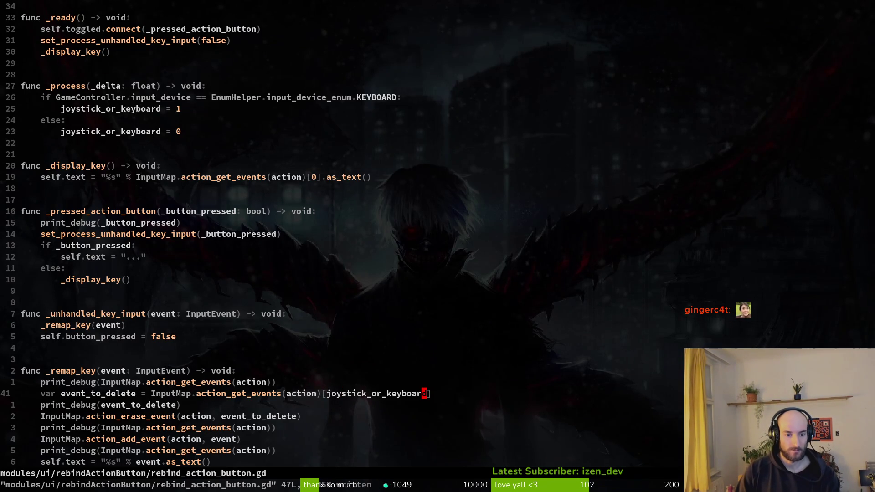
Index the event in _display_key by joystick_or_keyboard, save, and run the game with F5
click(363, 177)
text(sjoy)
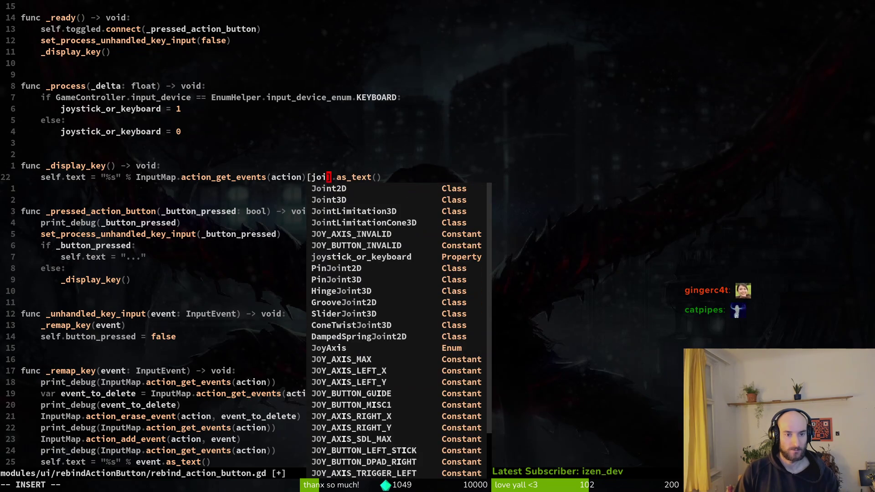
key(Return)
key(Escape)
text(:w)
key(Return)
scroll(319, 246, down, 5)
scroll(319, 246, up, 7)
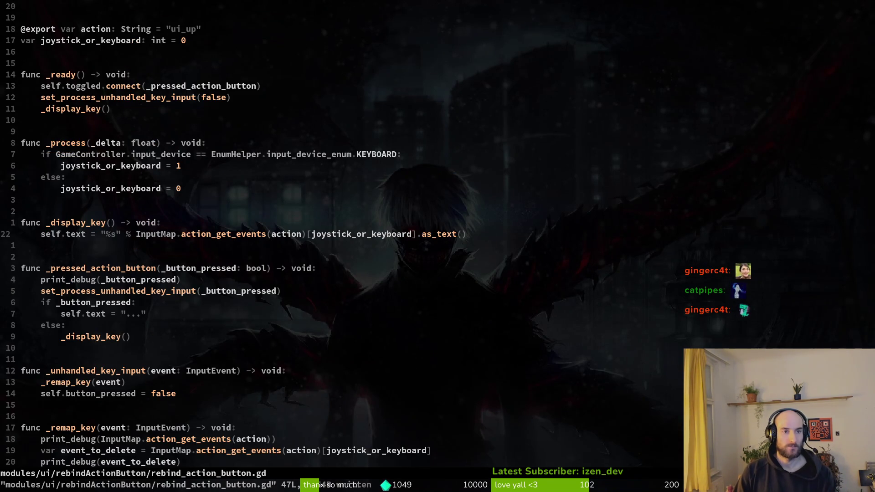
key(alt+Tab)
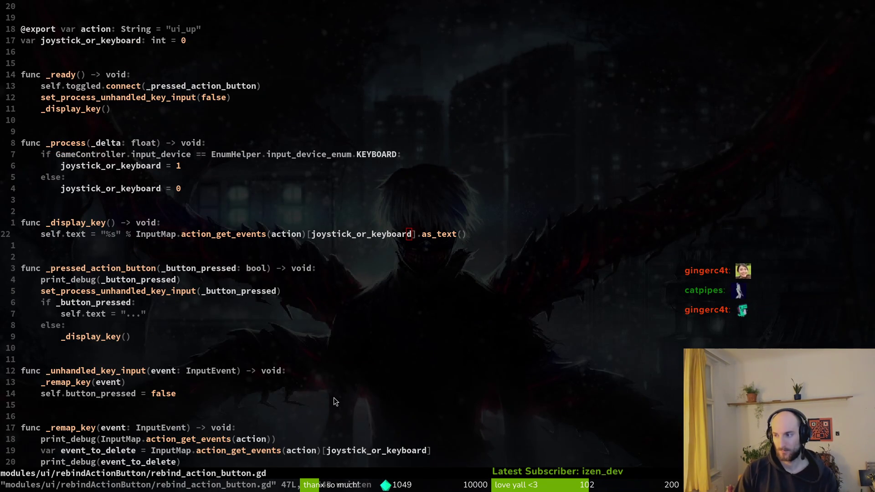
key(F5)
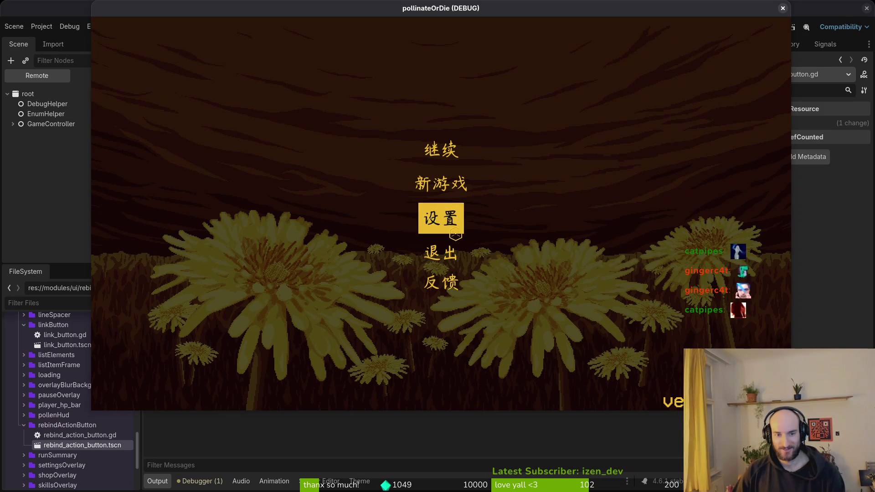
Open the game's settings, go to the Controls page, and try binding S to jump
click(442, 217)
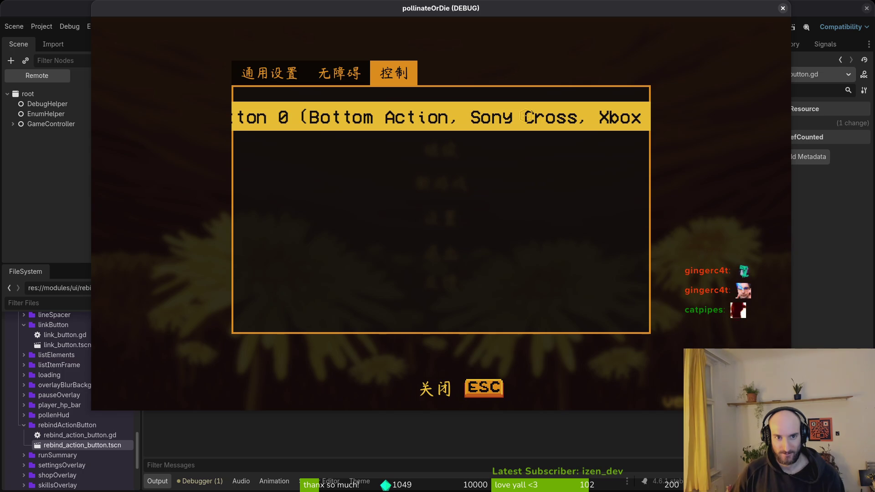
click(338, 73)
key(Left)
click(371, 73)
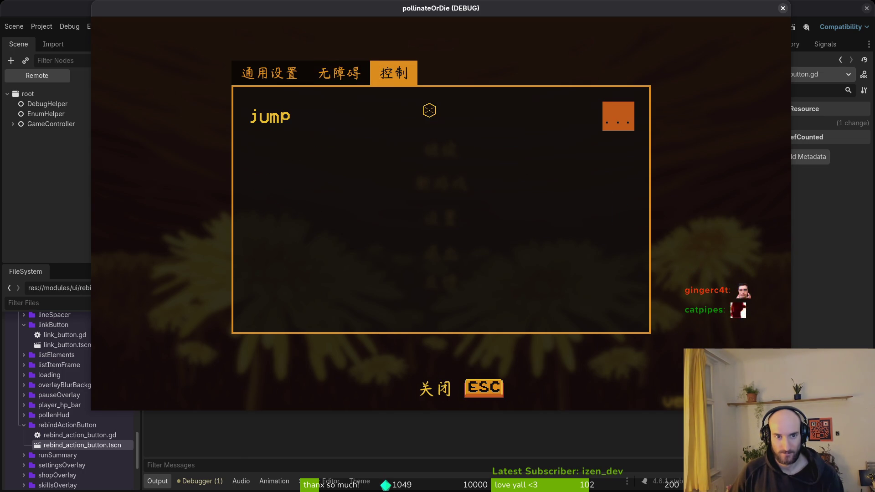
key(s)
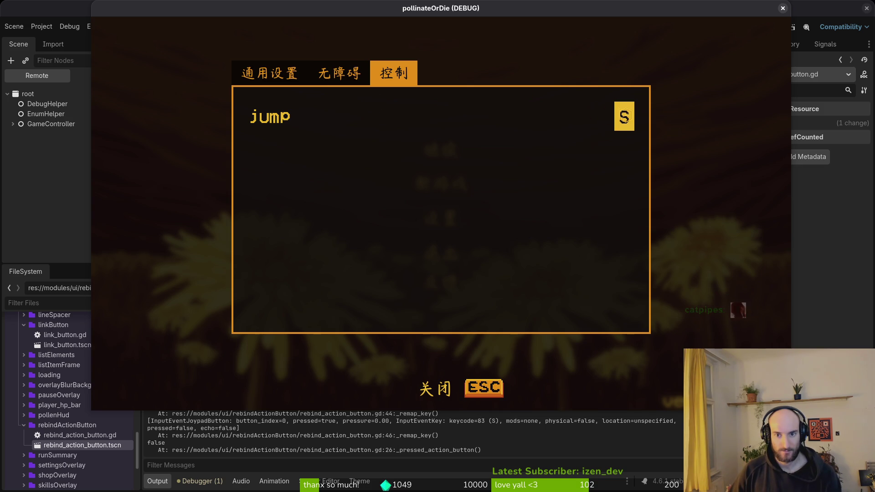
Rebind the jump action to D on the Controls page and close the settings overlay
click(257, 75)
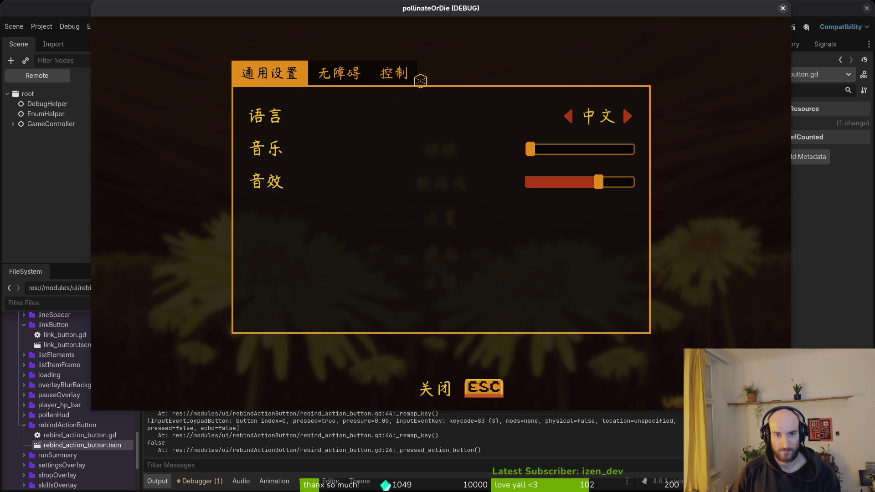
click(401, 73)
click(620, 117)
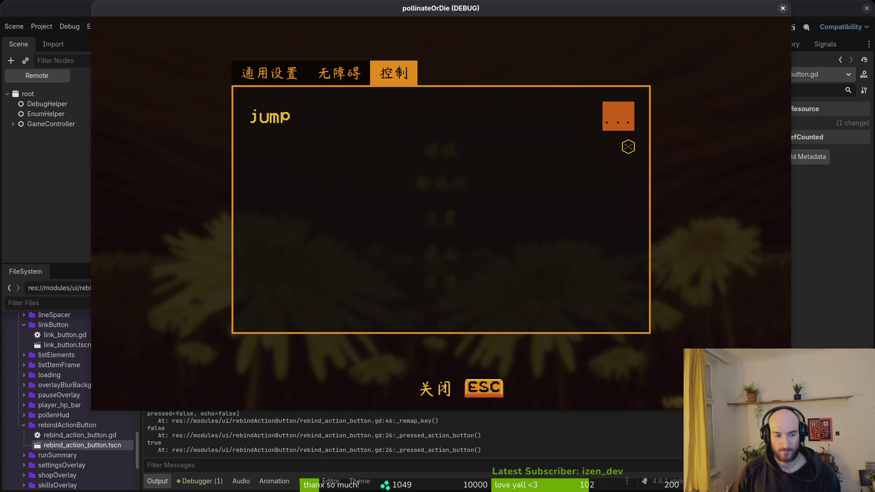
key(d)
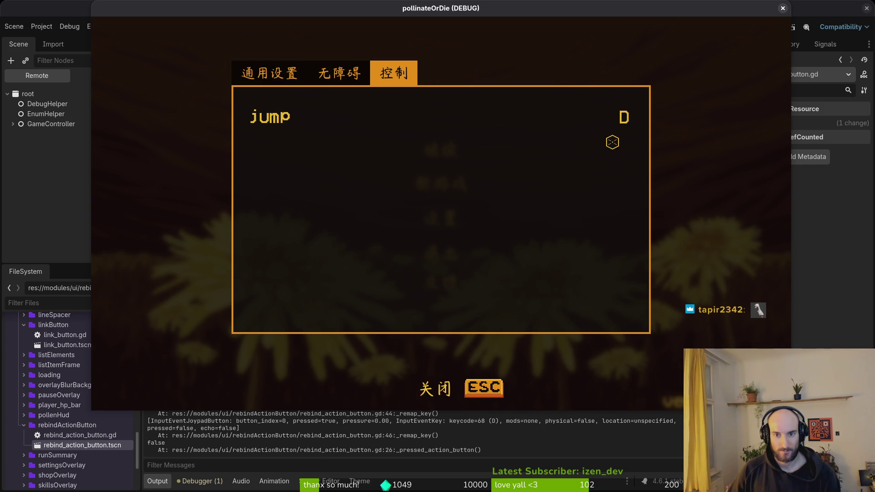
click(484, 388)
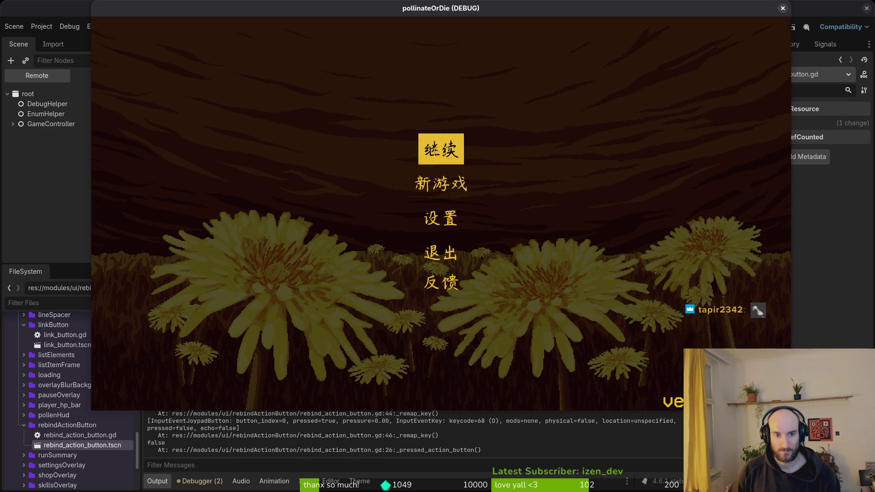
Continue the saved game, fly the bee, then save and quit and close the game window
click(440, 153)
key(Left)
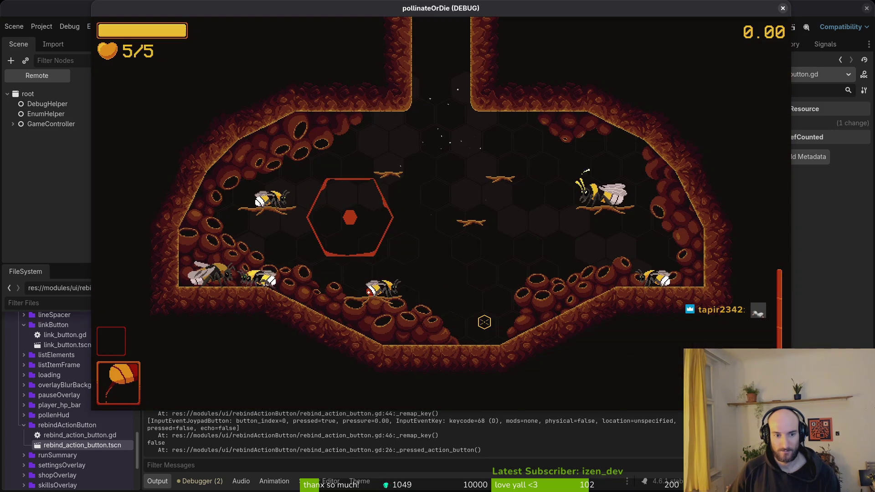
key(Escape)
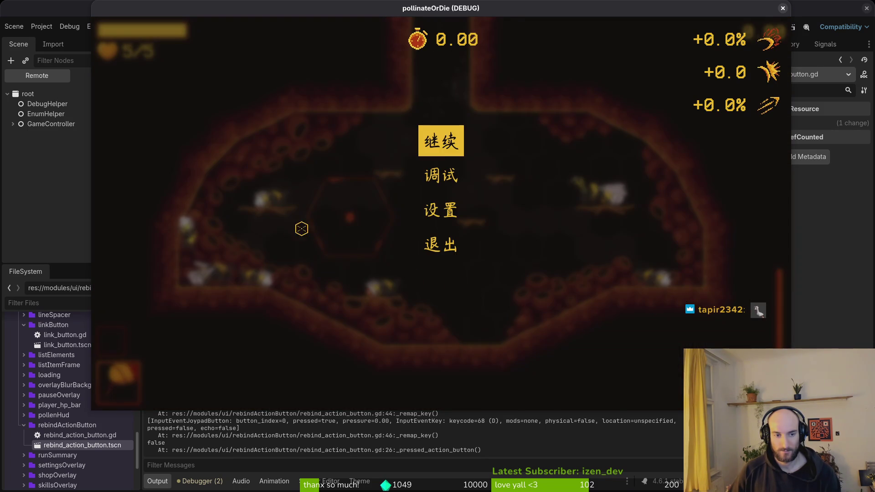
click(444, 245)
click(435, 296)
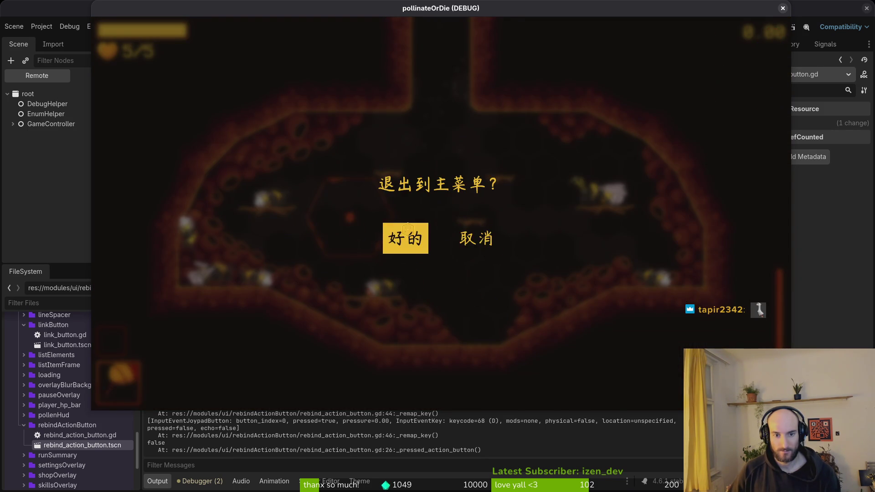
click(403, 236)
click(783, 9)
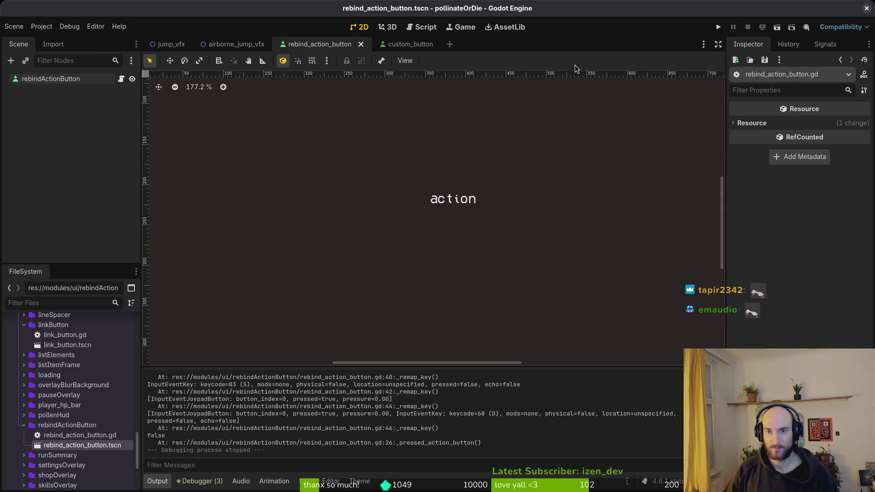
Run the project again, open and close settings, then close the game and return to the script
click(717, 27)
key(Down)
key(Down)
key(Return)
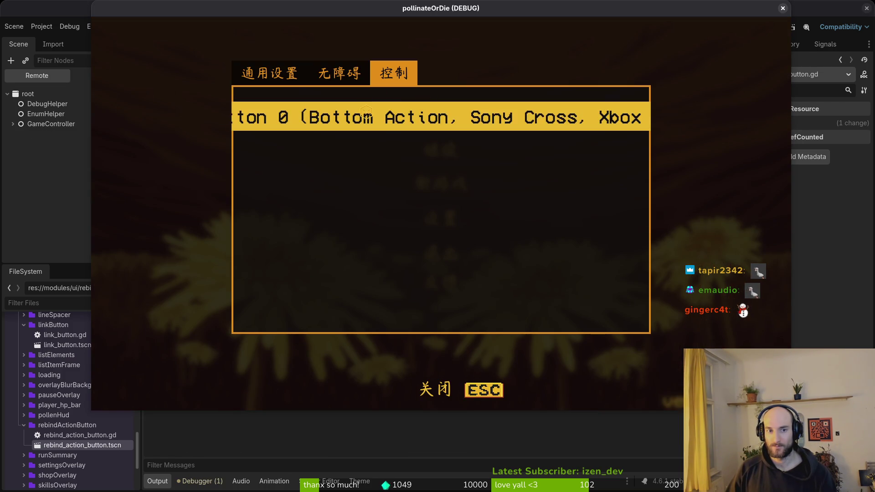
click(479, 382)
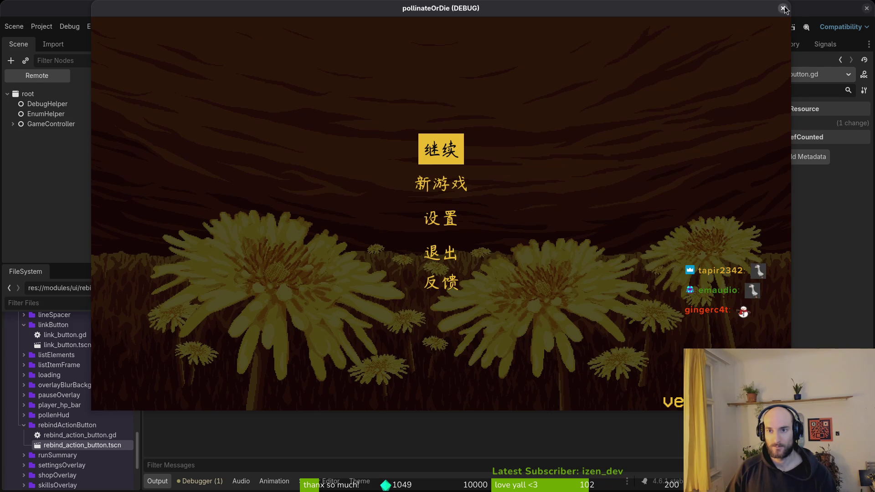
click(783, 8)
key(alt+Tab)
Copy the _display_key() line from _ready
click(23, 211)
click(22, 199)
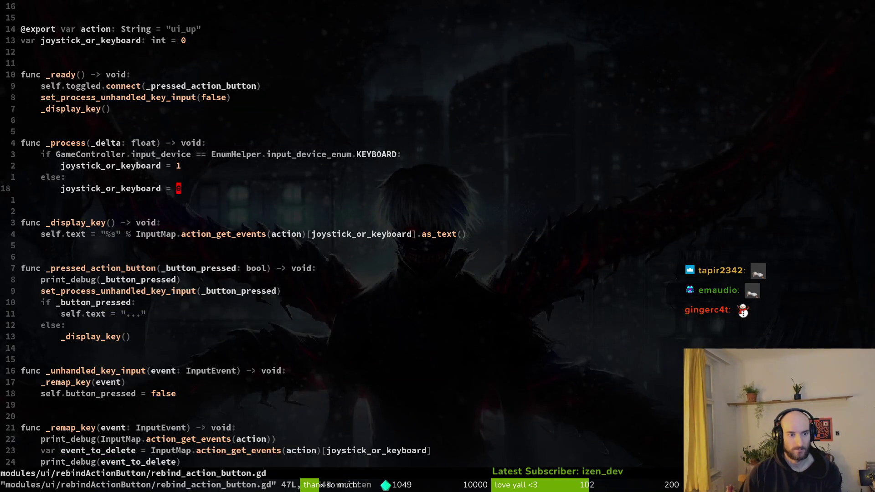
click(22, 120)
click(23, 131)
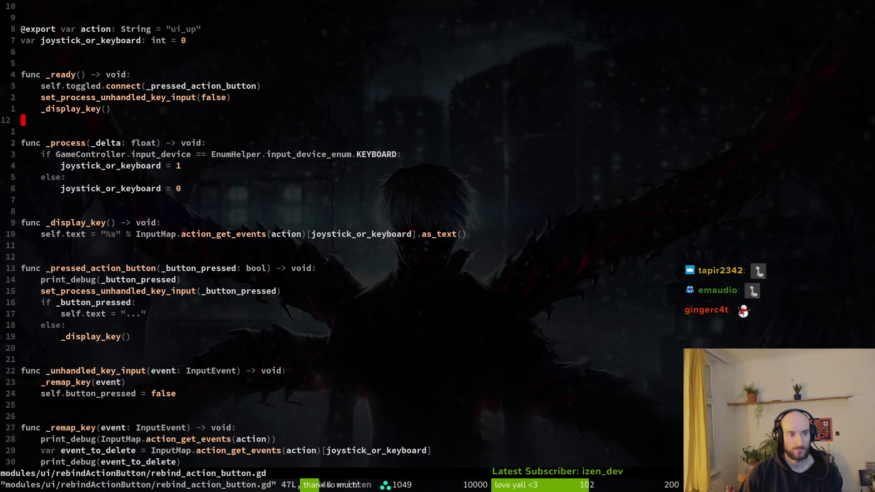
click(107, 109)
key(V)
key(y)
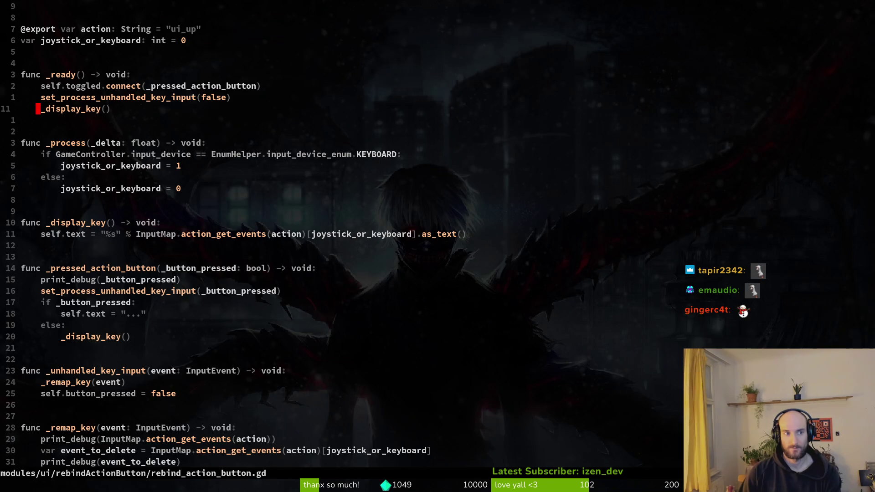
Paste _display_key() at the end of _process below the if/else, save, and run the game
key(j)
key(j)
key(j)
key(p)
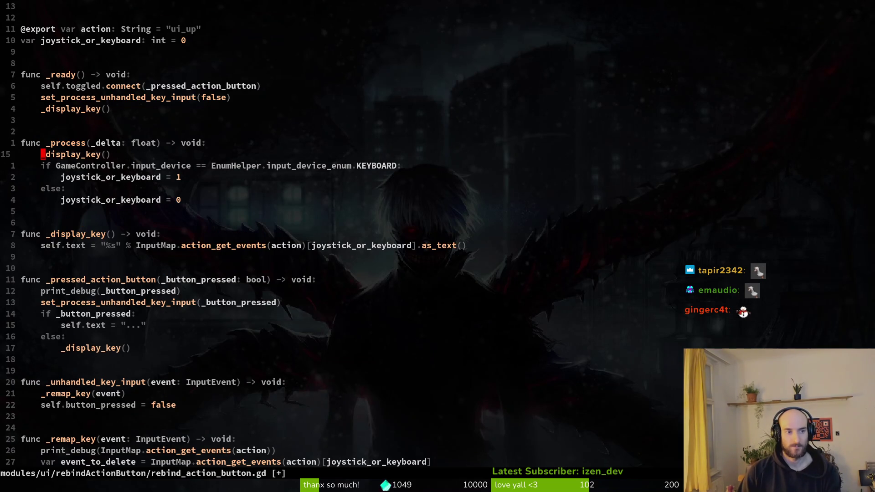
key(shift+v)
key(J)
key(J)
key(J)
key(Escape)
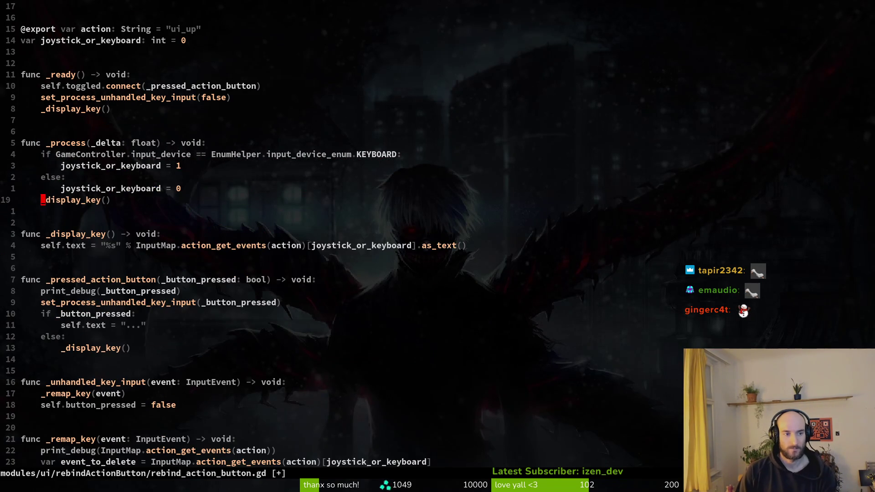
text(:w)
key(Return)
key(alt+Tab)
click(710, 27)
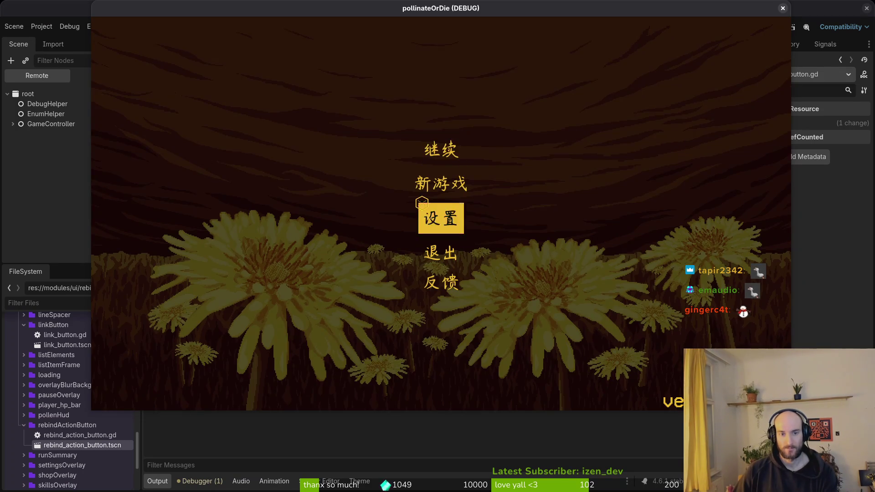
Rebind jump from Space to D on the Controls tab, then close the game and return to the script
click(426, 215)
click(609, 116)
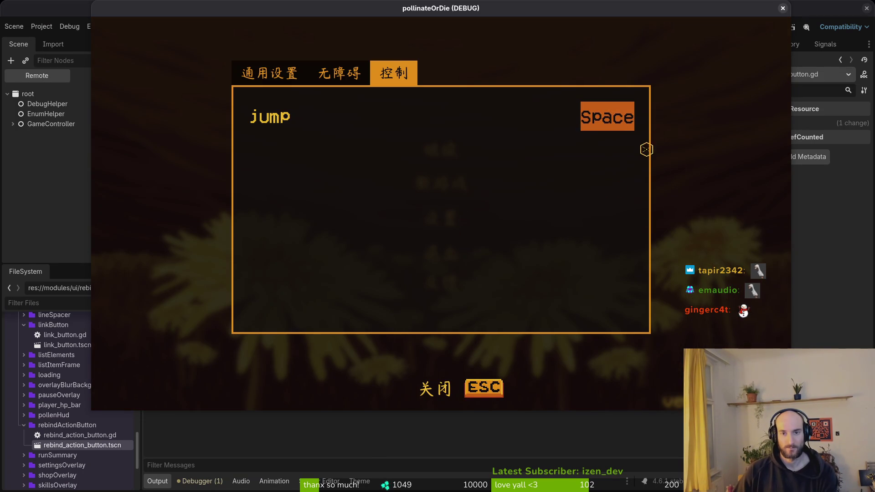
key(d)
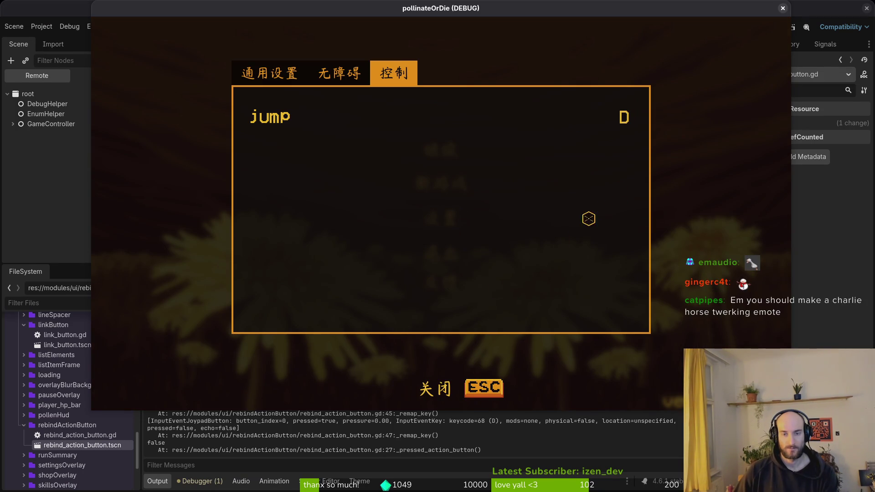
click(475, 384)
key(alt+F4)
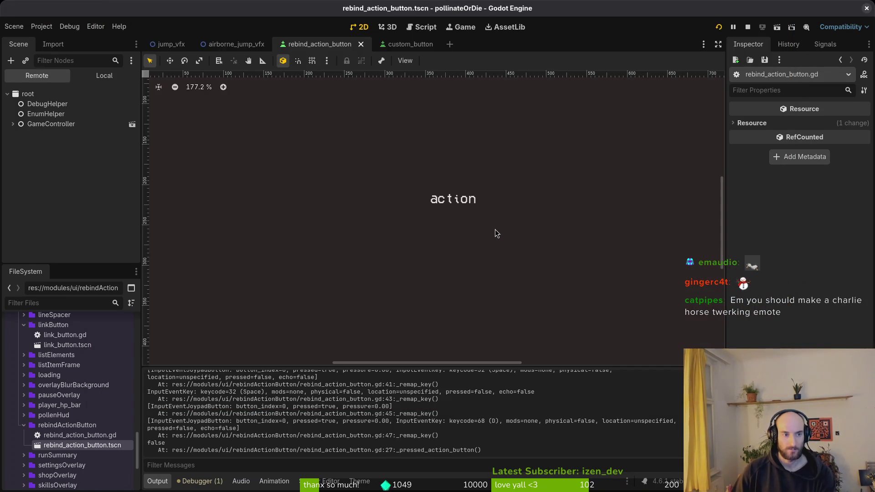
key(alt+Tab)
Cut the if _button_pressed / else block out of _pressed_action_button and save
key(shift+v)
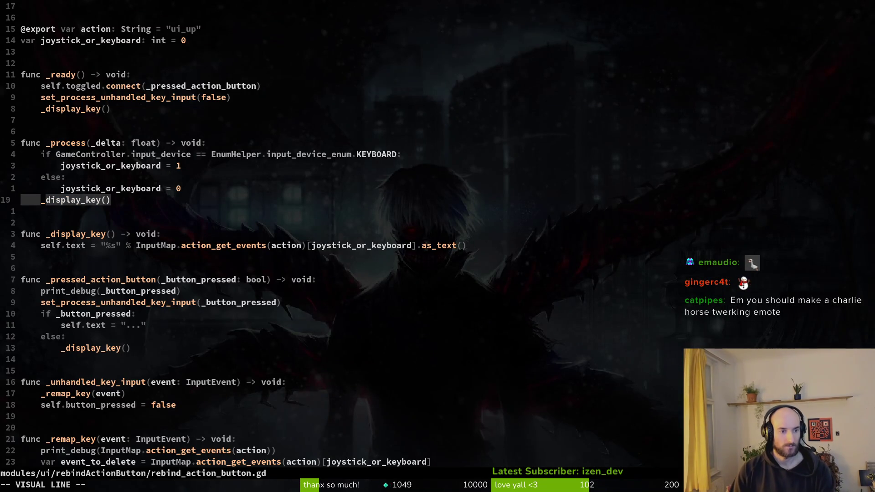
key(Escape)
key(j)
key(j)
key(j)
key(shift+v)
key(j)
key(j)
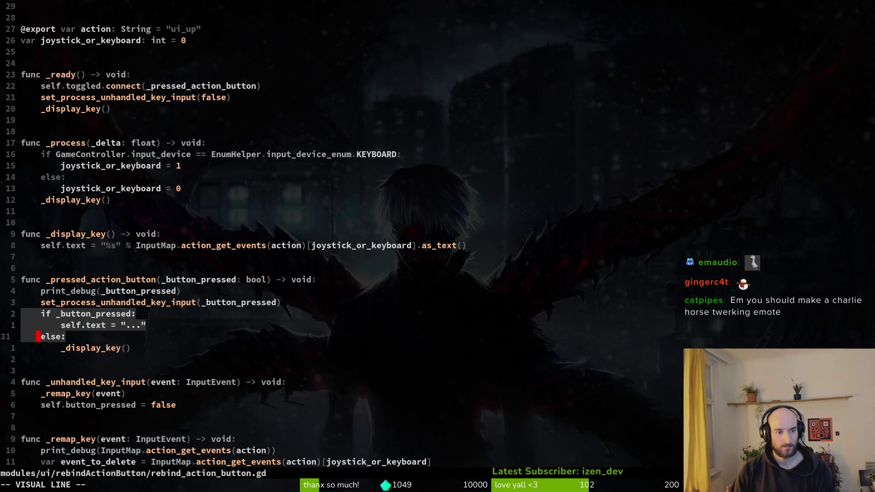
key(j)
text(d)
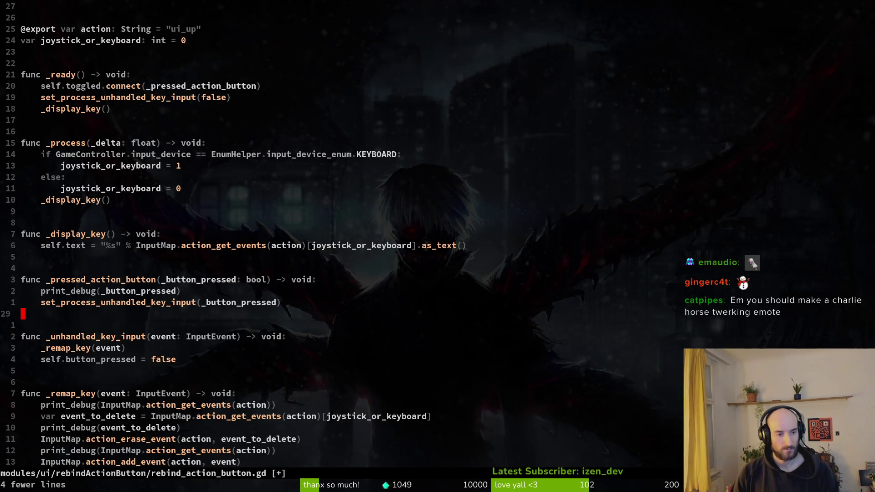
text(:w)
key(Return)
Replace the _display_key() call in _process with the cut if/else block
key(k)
key(k)
key(k)
key(k)
key(k)
key(k)
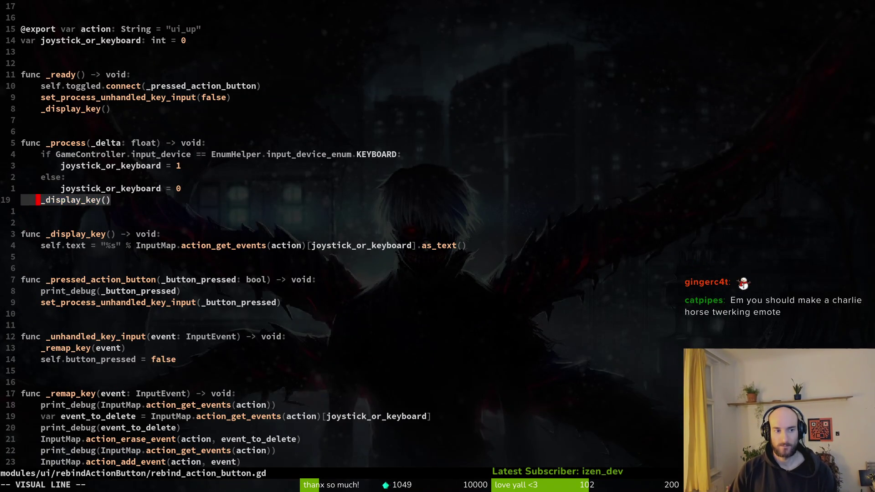
key(shift+v)
key(p)
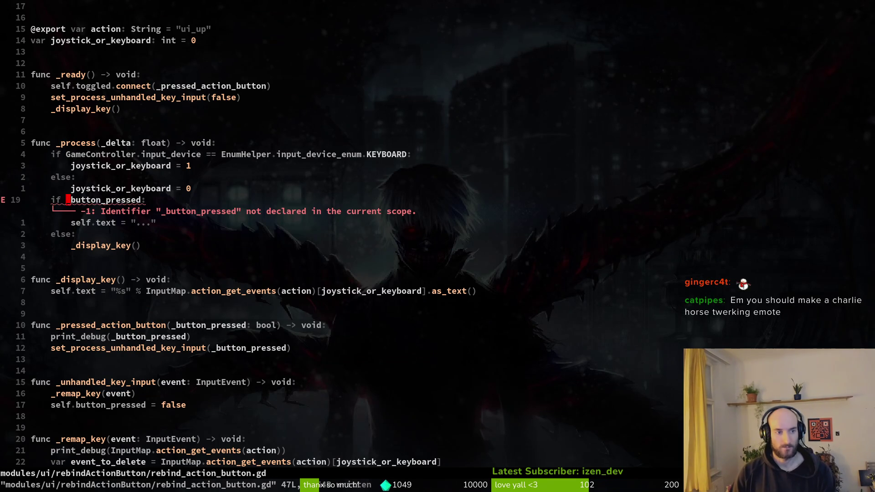
key(c)
key(w)
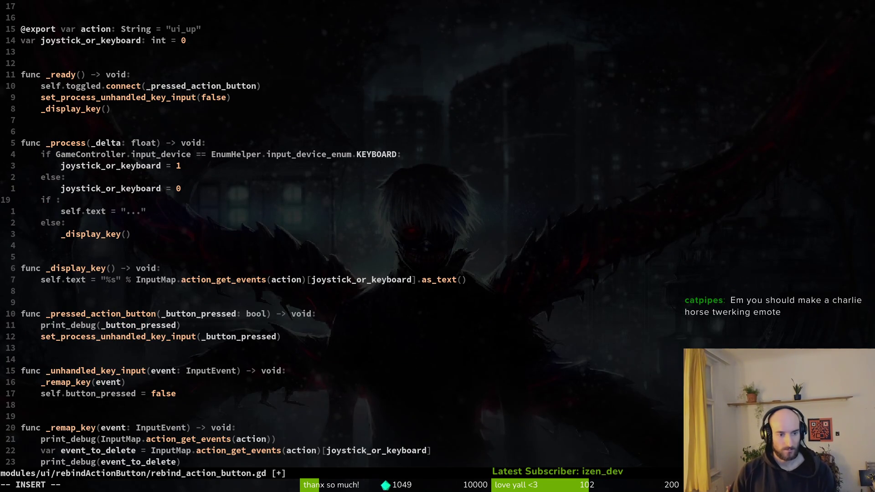
key(Escape)
key(u)
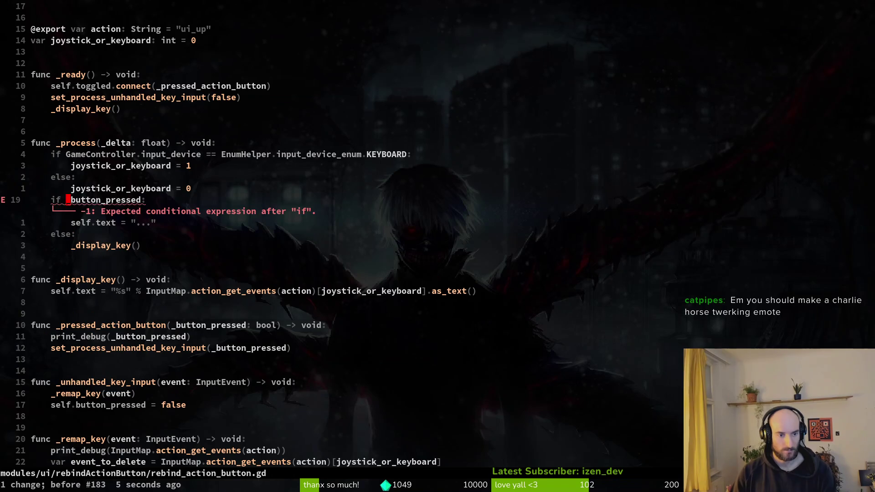
key(u)
key(u)
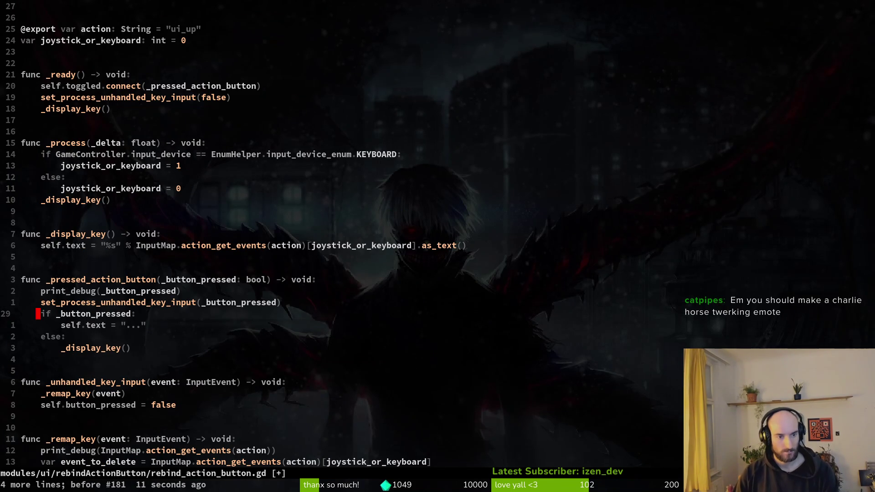
key(k)
key(k)
key(k)
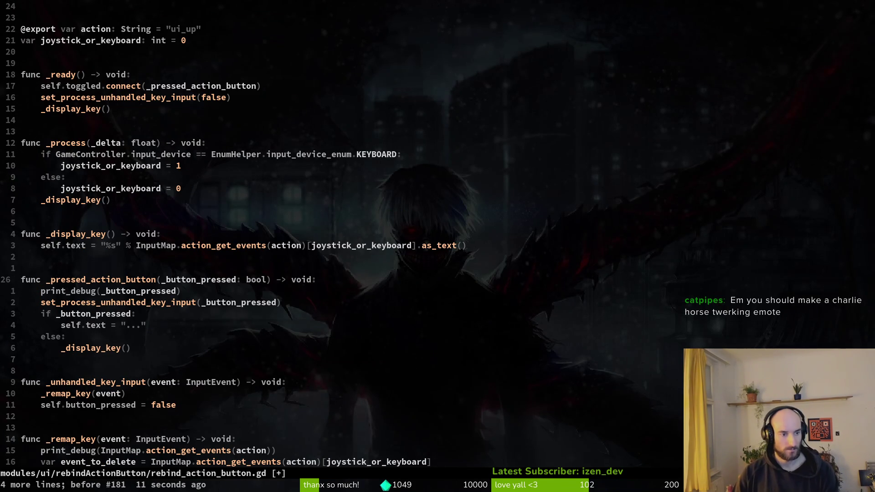
key(j)
key(j)
key(j)
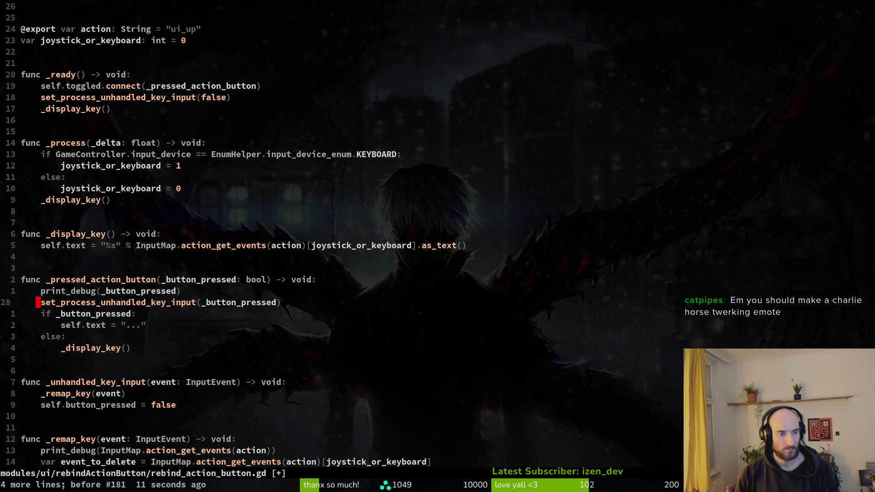
key(ctrl+r)
key(ctrl+r)
key(ctrl+r)
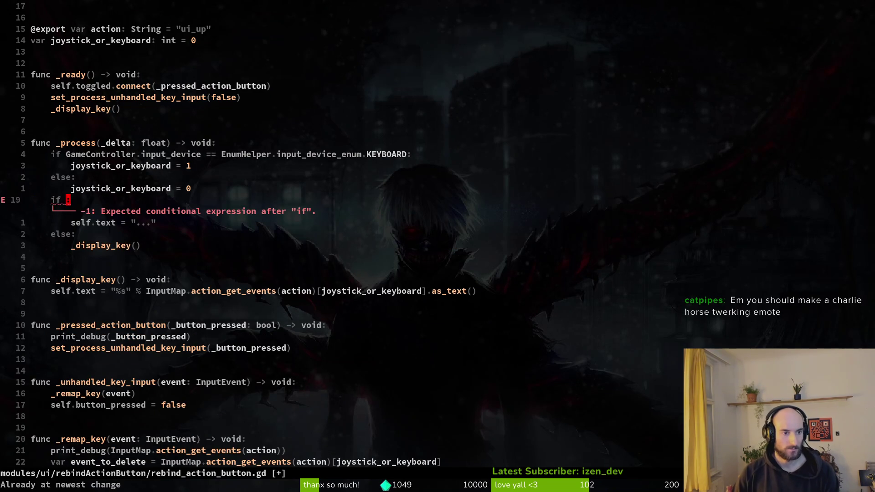
Change the if condition to button_pressed, save, and run the game with F5
text(if )
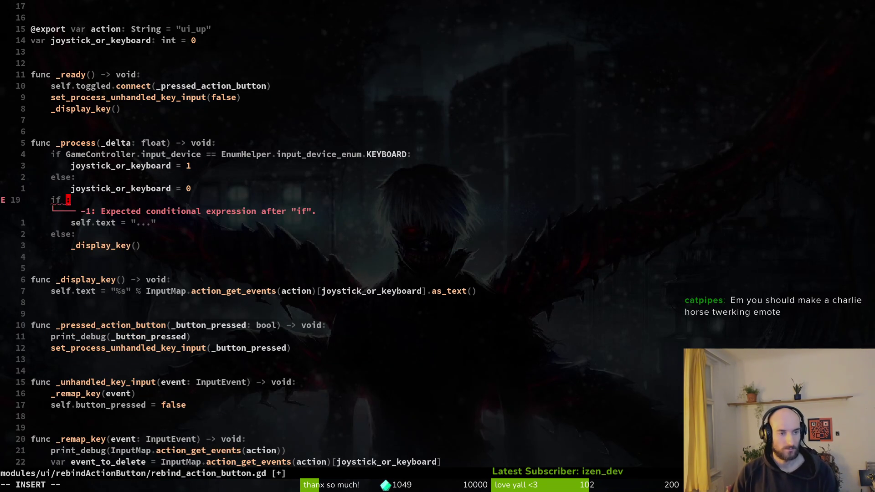
text(bu)
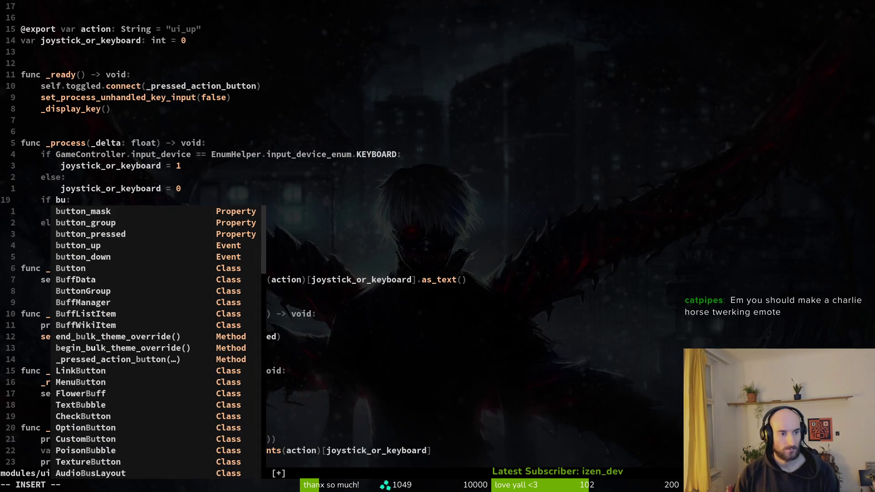
key(BackSpace)
key(BackSpace)
text(tog)
key(BackSpace)
key(BackSpace)
key(BackSpace)
text(bupre)
key(Tab)
key(Escape)
text(:w)
key(Return)
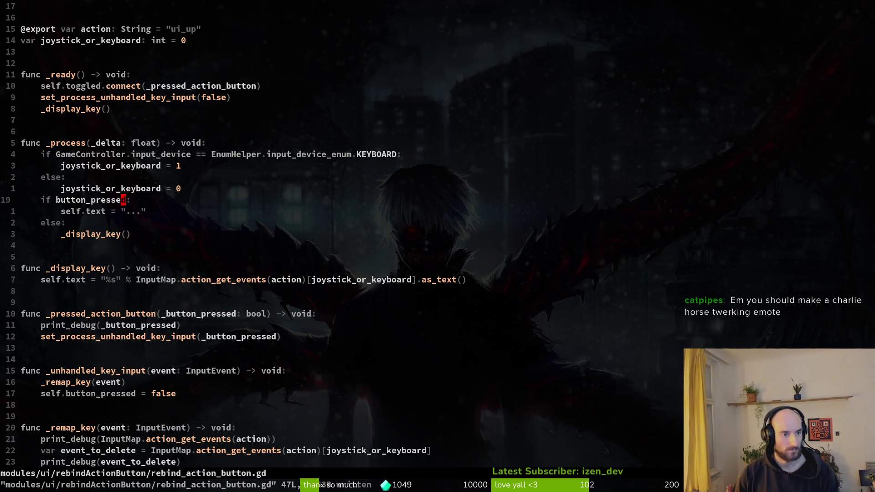
key(alt+Tab)
key(F5)
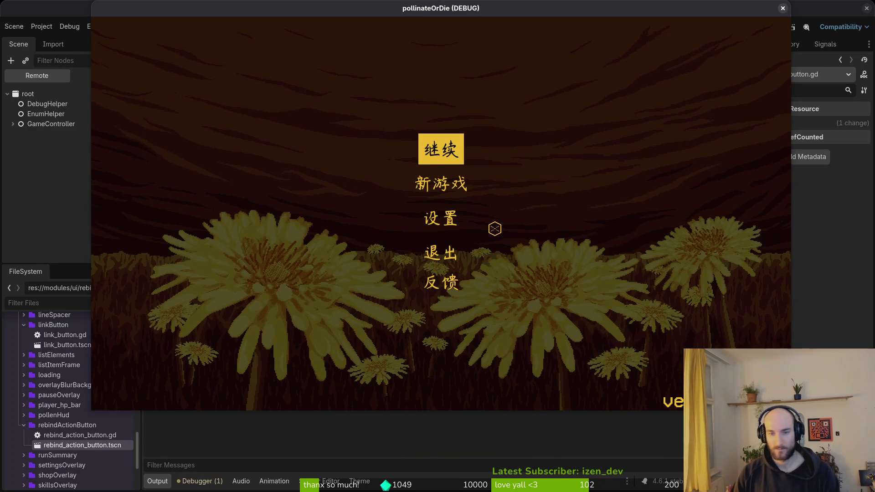
Rebind jump to F in Controls settings, resume gameplay, then close the game
key(Down)
key(Down)
key(Return)
click(589, 125)
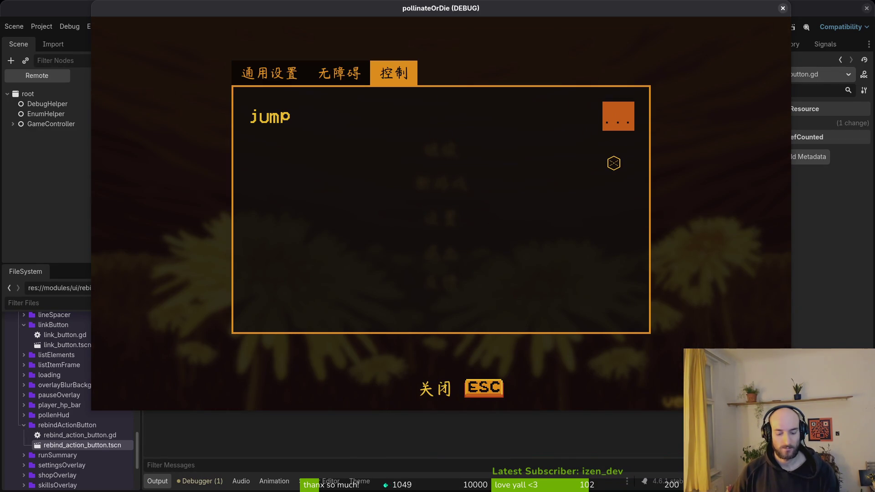
key(f)
key(Escape)
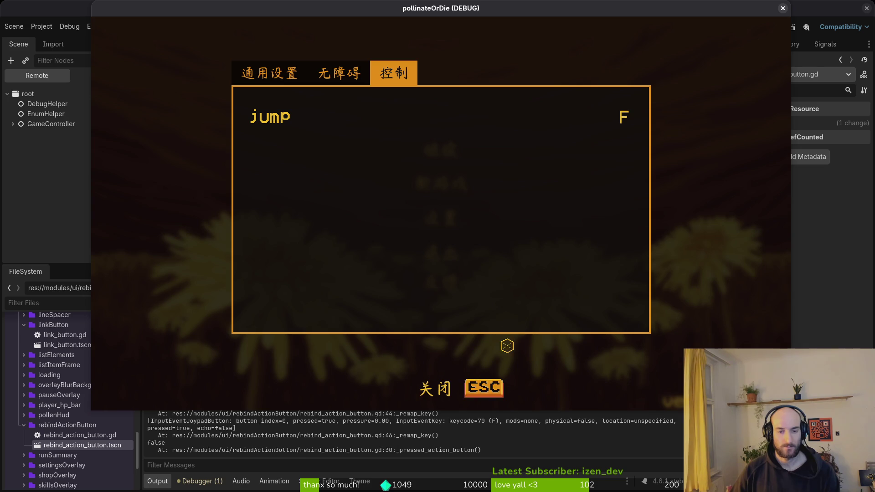
key(Return)
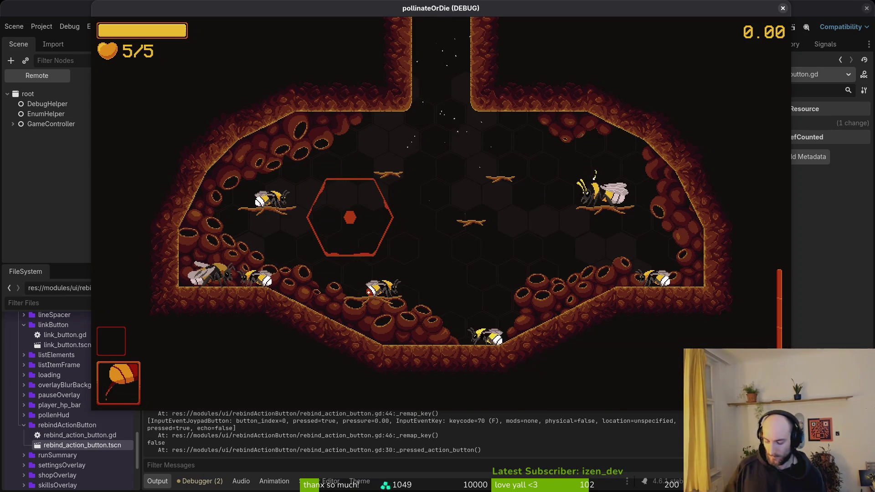
click(783, 8)
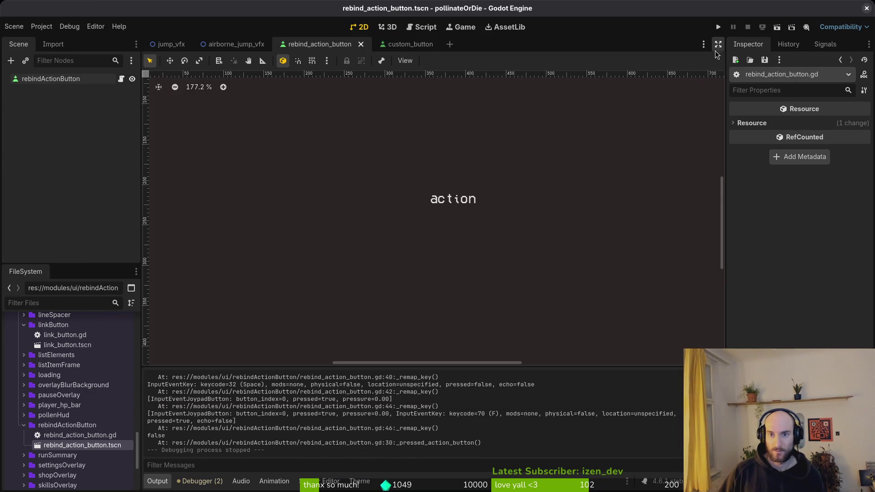
Relaunch the game, view the Controls tab's joypad Button 0 label, and close the game
click(725, 31)
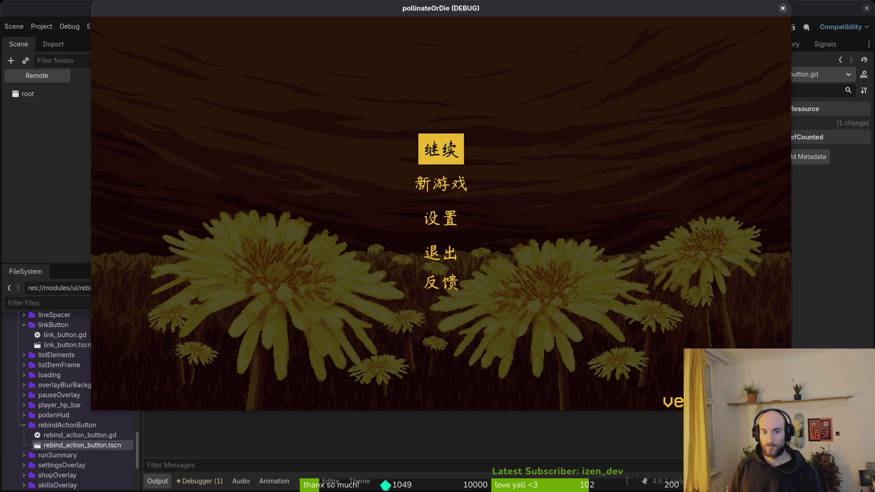
key(Down)
key(Down)
key(Return)
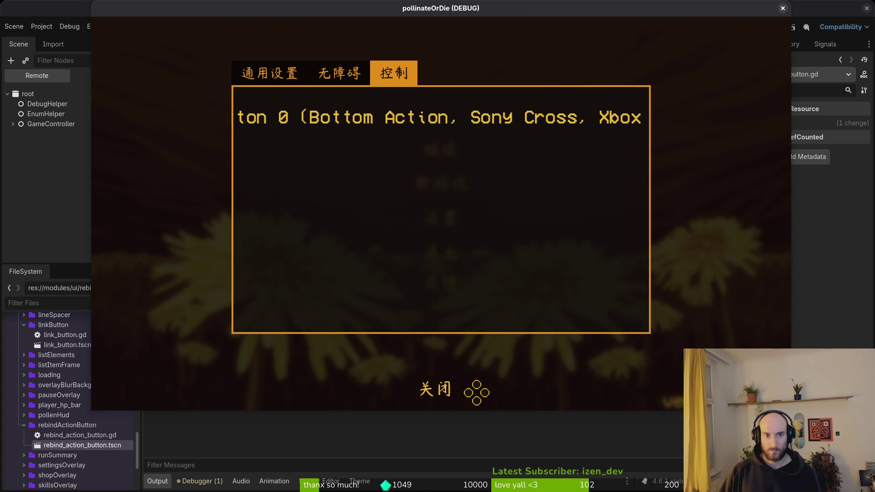
click(782, 9)
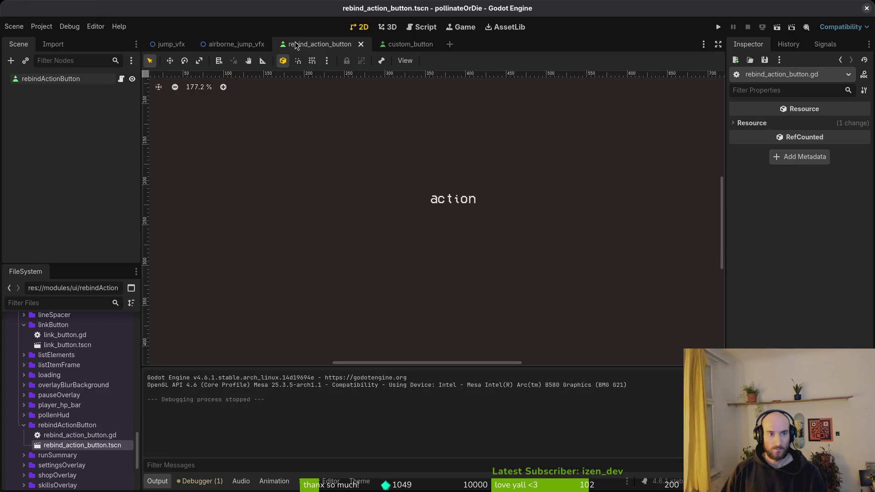
Open settingsOverlay.tscn and select the jump rebindActionButton node to check its action
click(396, 44)
key(ctrl+shift+o)
text(settings)
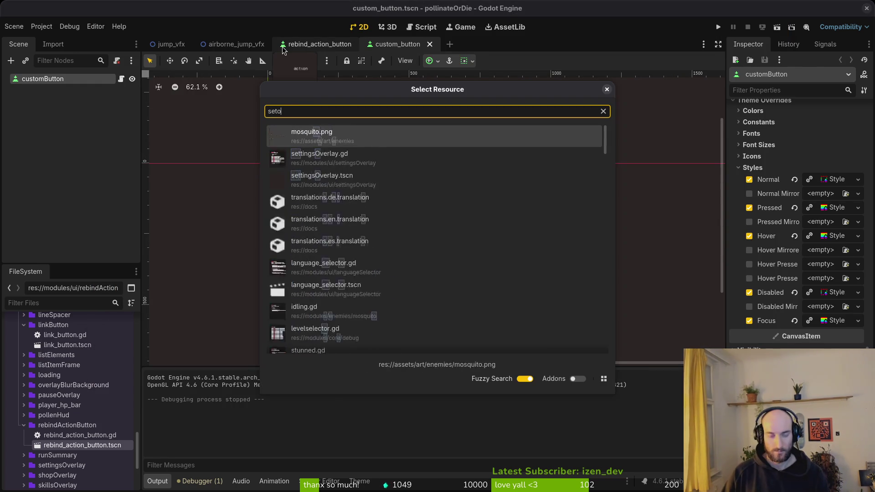
key(Return)
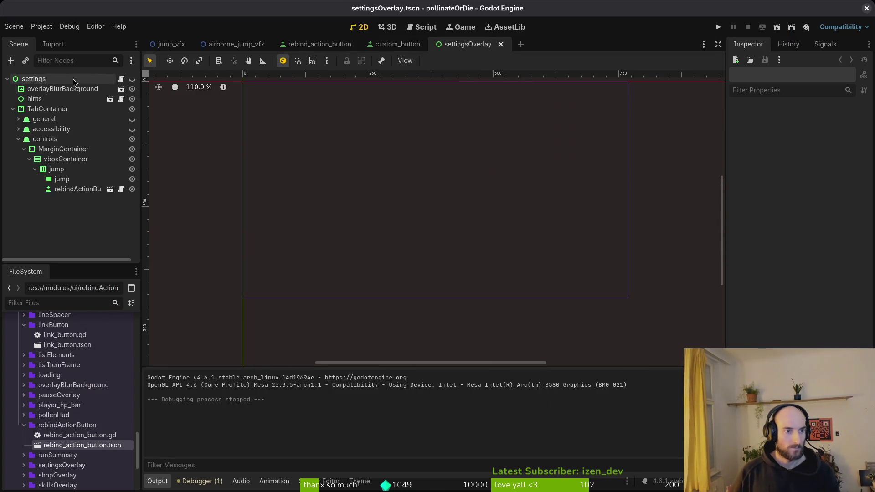
click(78, 189)
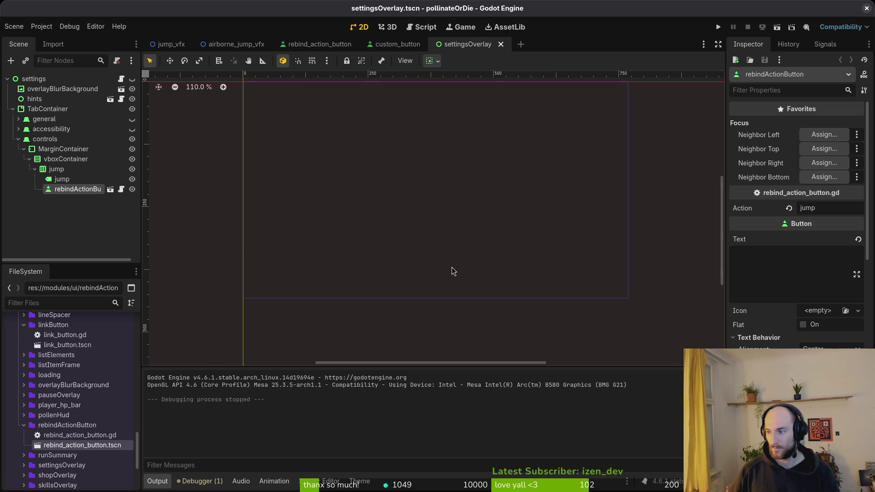
Open settingsOverlay.gd in Neovim through the Telescope file finder
key(alt+Tab)
key(space)
key(f)
key(f)
text(setto)
key(Return)
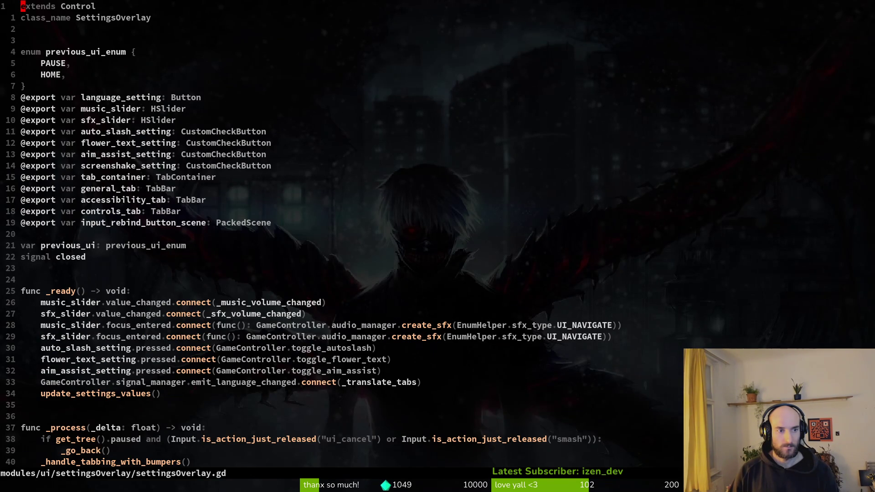
Duplicate the screenshake_setting line on line 14, rename the copy jump_control, and save settingsOverlay.gd
key(1)
key(4)
key(j)
key(y)
key(y)
key(p)
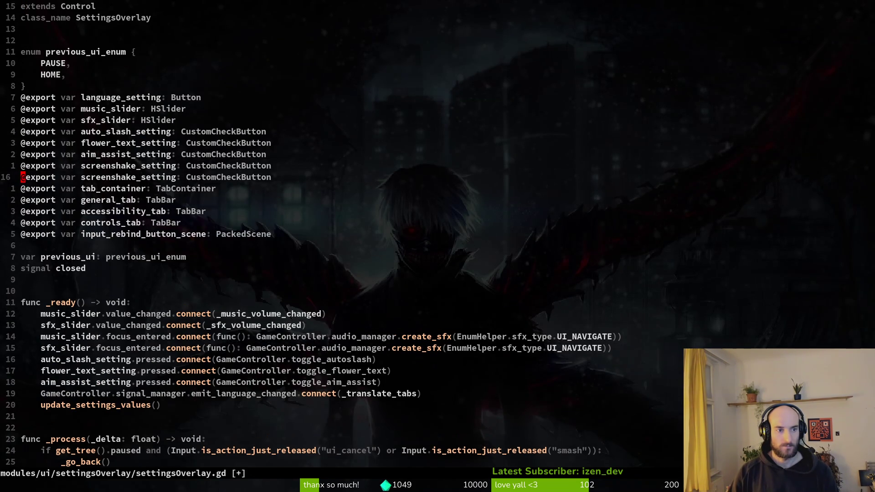
key(w)
key(c)
key(i)
key(w)
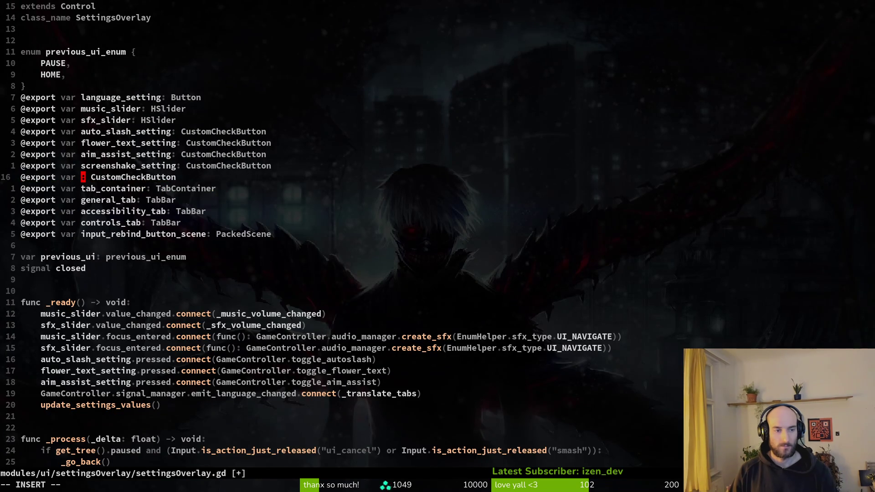
text(jump_control)
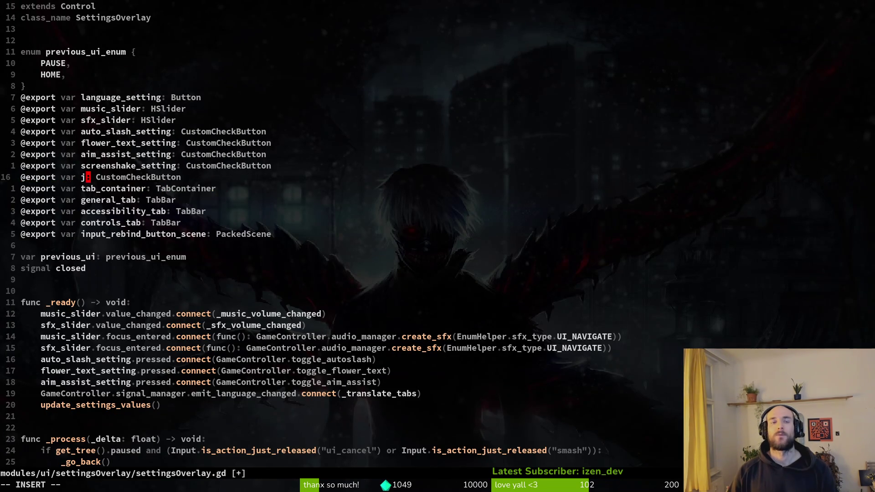
key(Escape)
text(:w)
key(Return)
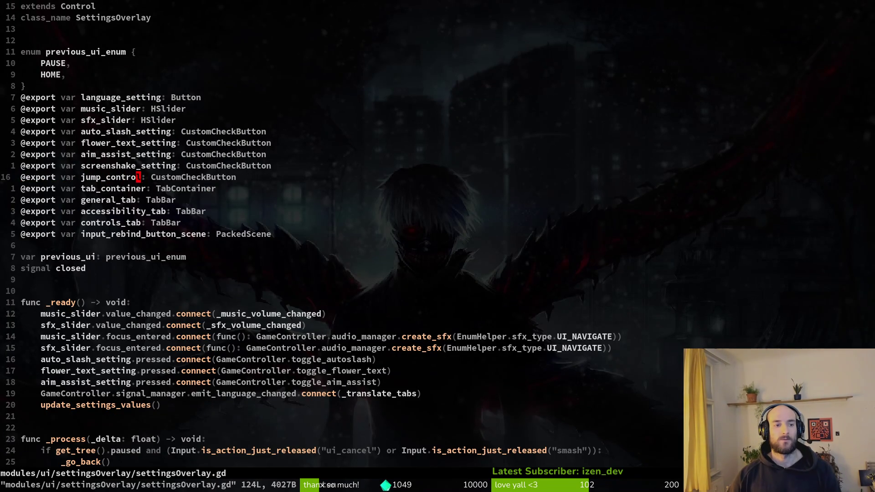
Start replacing jump_control's CustomCheckButton type with a new type name
key(w)
key(c)
key(i)
key(w)
text(R)
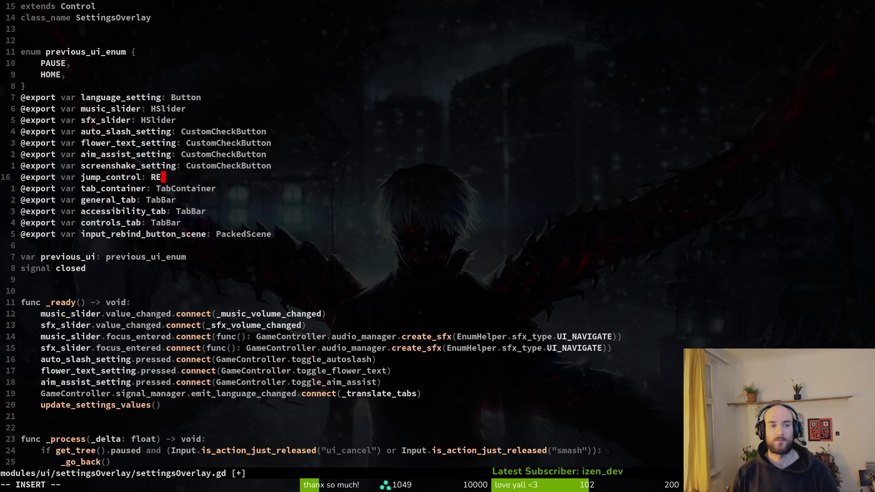
text(eb)
key(Escape)
Add 'class_name RebindActionButton' to rebind_action_button.gd and save it
key(ctrl+o)
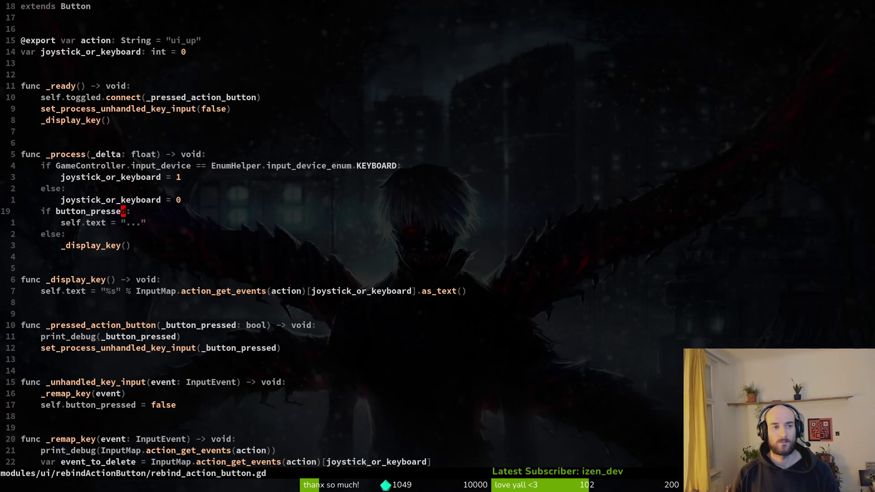
key(g)
key(g)
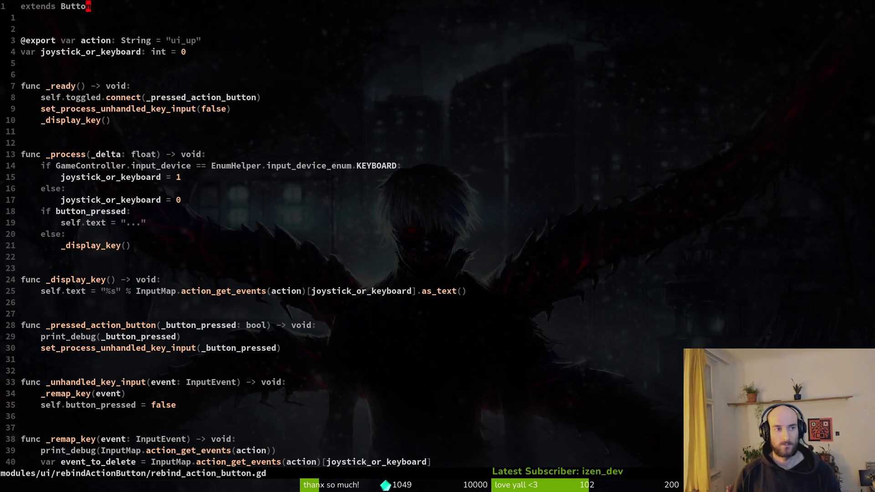
text(oclass_name )
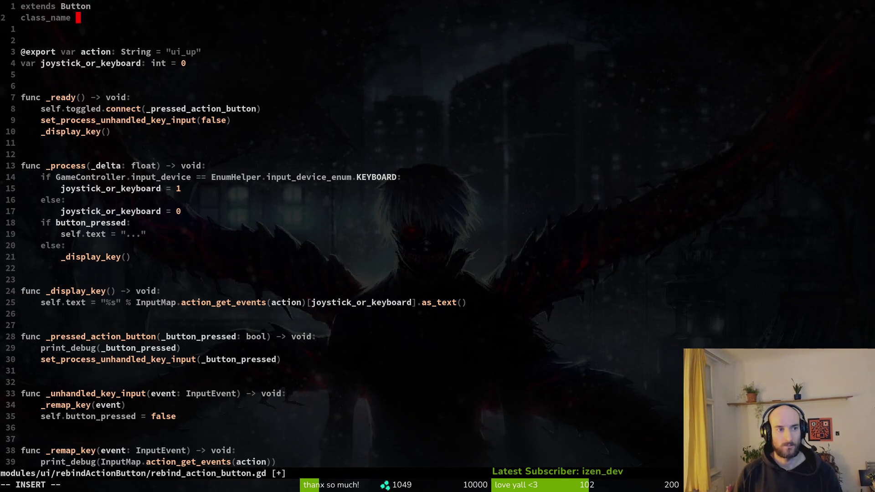
text(Rebind)
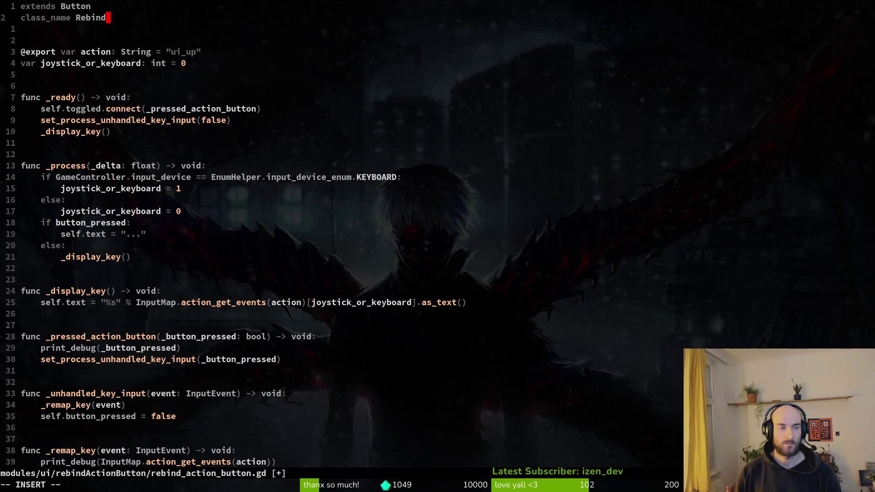
text(Action)
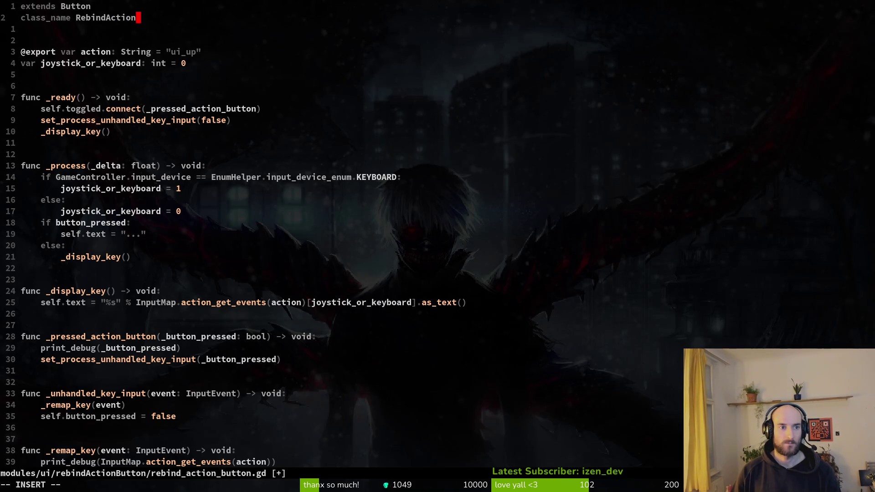
text(Button)
key(Escape)
text(:w)
key(Return)
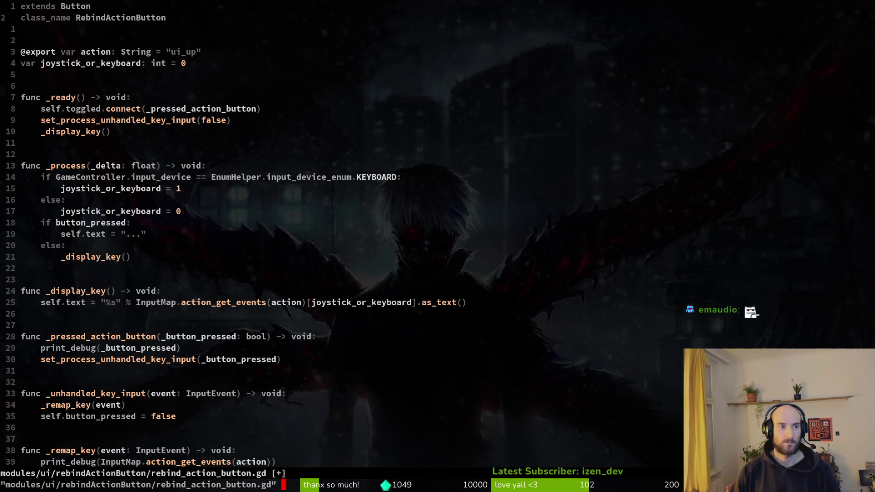
key(alt+Tab)
key(alt+Tab)
key(ctrl+o)
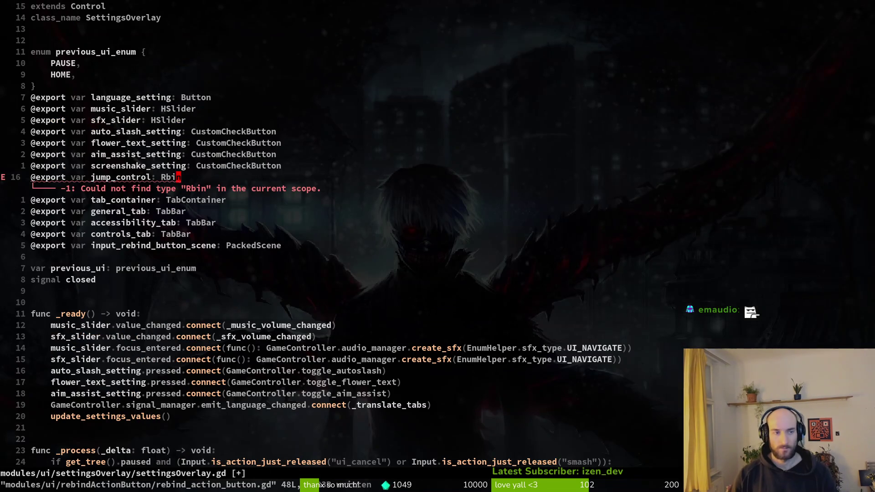
Change jump_control's type to RebindActionButton using completion and save settingsOverlay.gd
text(ip)
key(Escape)
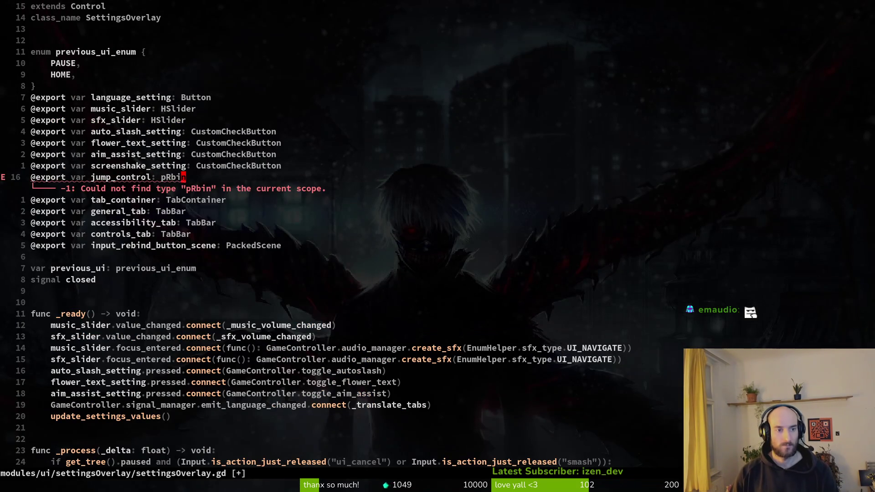
text(ciwR)
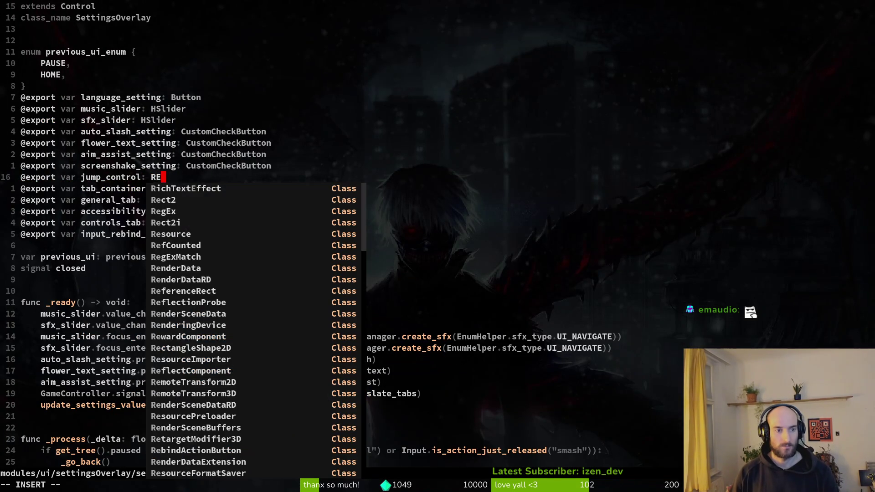
text(bi)
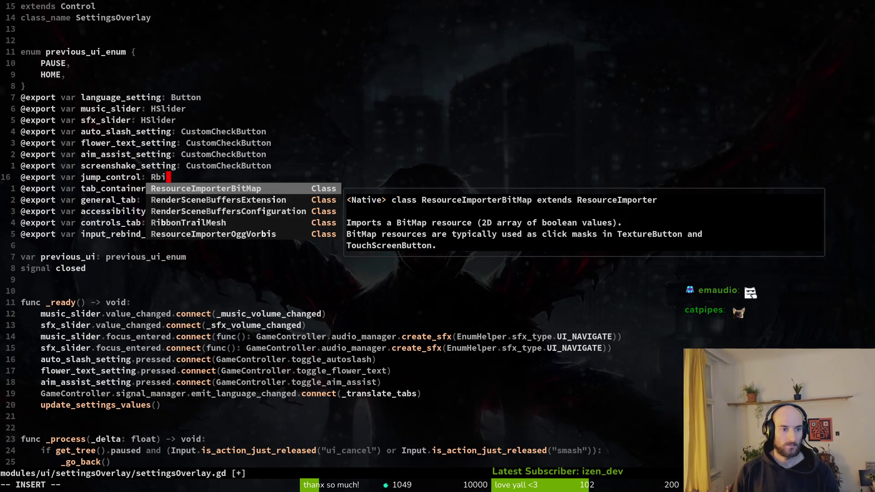
key(BackSpace)
key(BackSpace)
text(wb)
key(BackSpace)
key(BackSpace)
text(eb)
key(Return)
key(Escape)
text(:w)
key(Return)
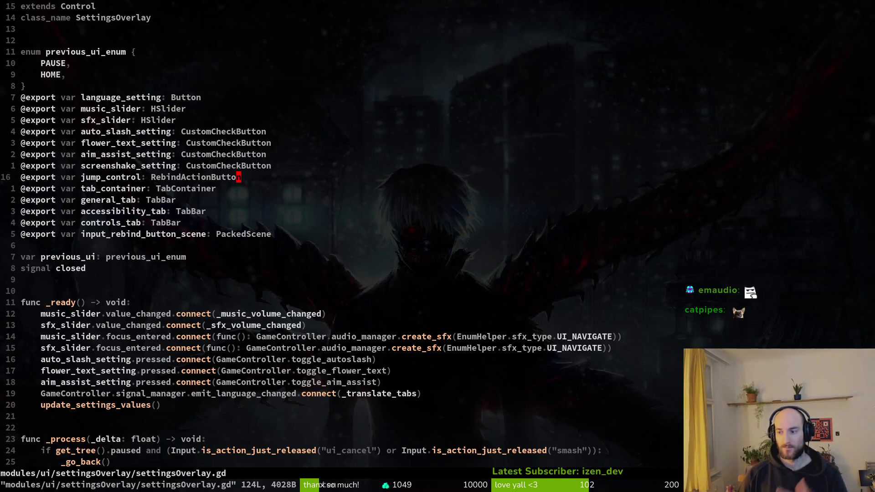
Look over the lines around signal closed and jump_control, then save settingsOverlay.gd again
key(alt+Tab)
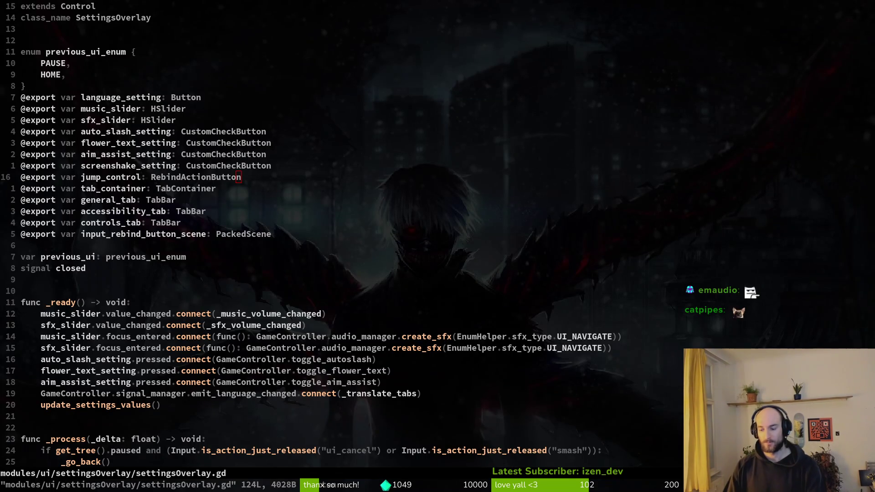
key(8)
key(j)
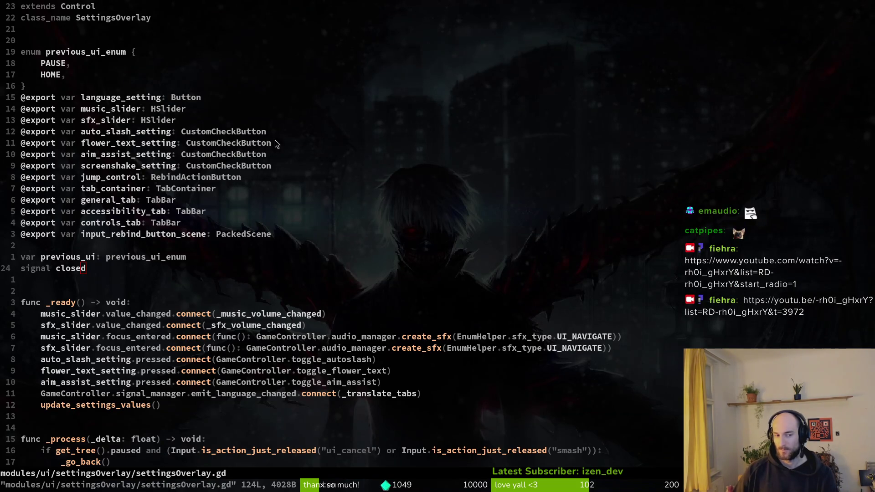
drag(255, 246, 242, 239)
click(253, 169)
double_click(255, 171)
click(258, 178)
key(ctrl+s)
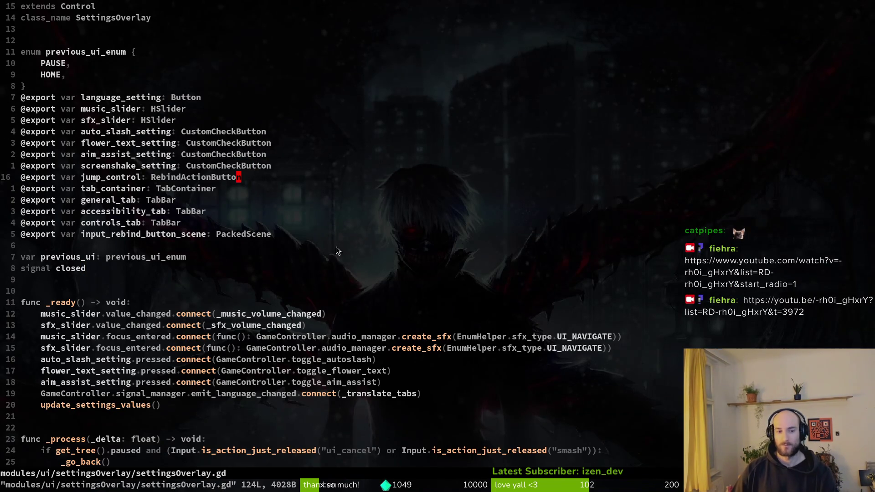
scroll(328, 245, down, 4)
scroll(117, 160, down, 3)
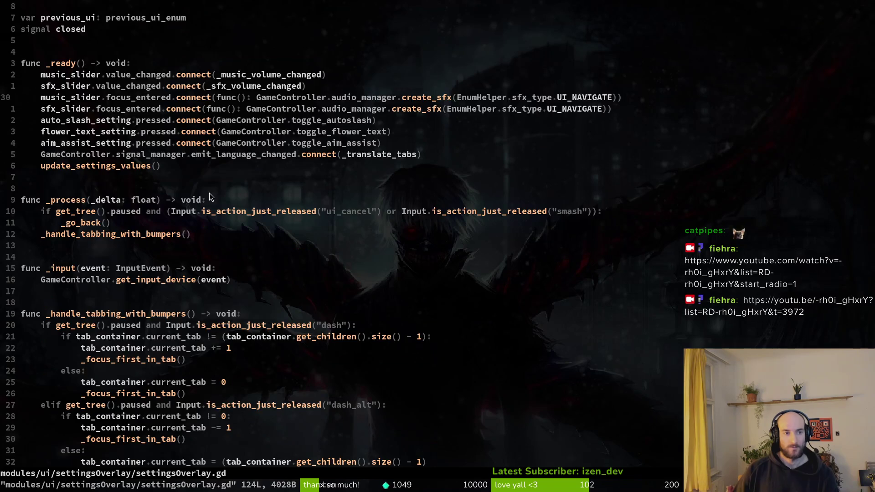
Return to the Godot editor and run the game
key(ctrl+o)
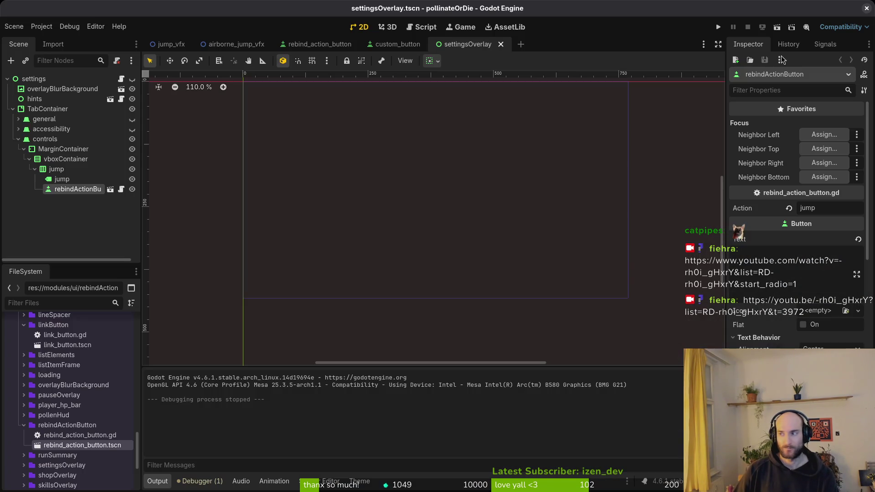
key(alt+Tab)
click(718, 26)
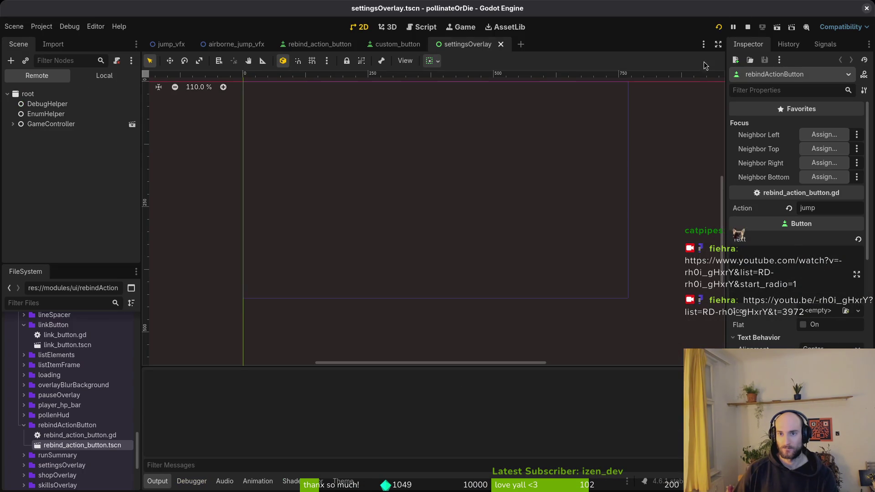
Open the in-game settings overlay, then stop the running game
key(Down)
key(Down)
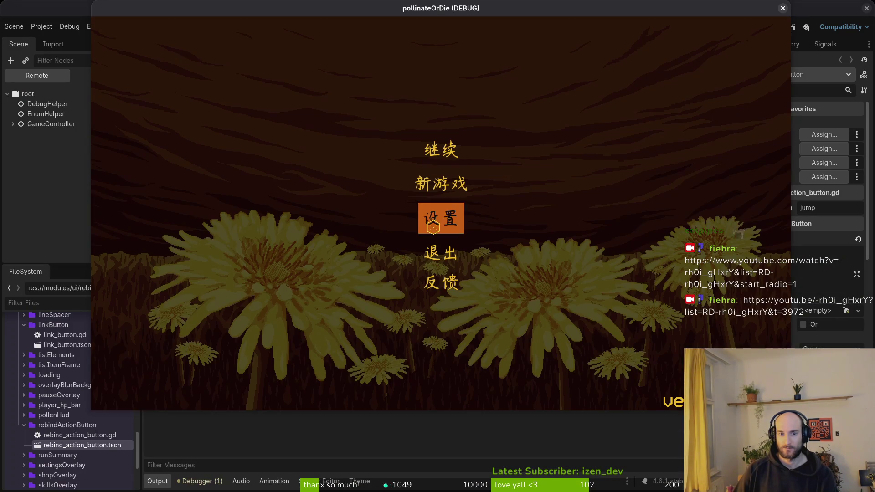
key(Return)
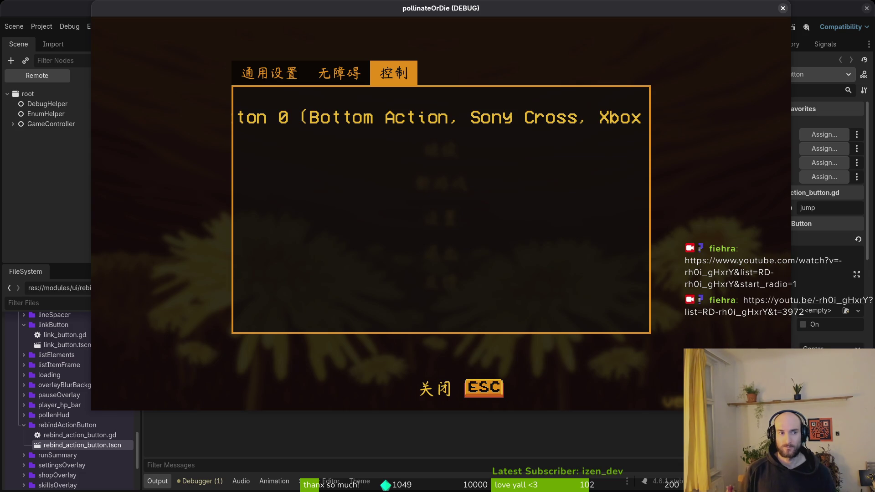
click(63, 155)
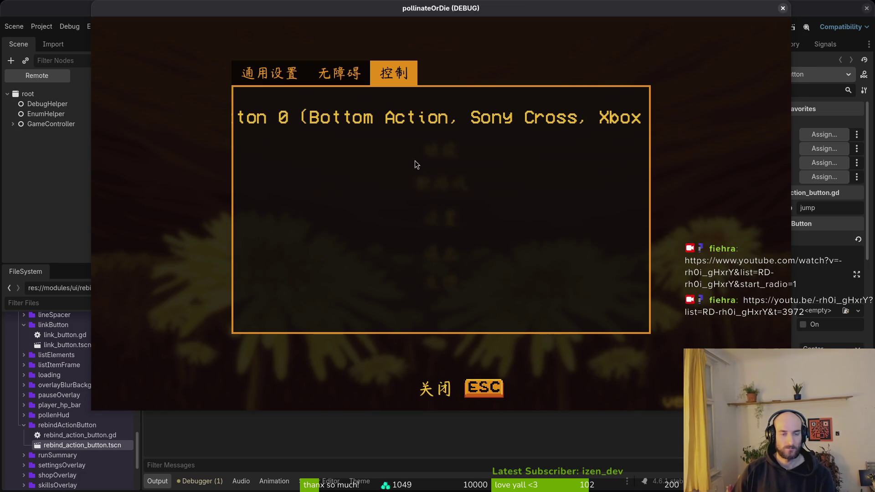
click(747, 27)
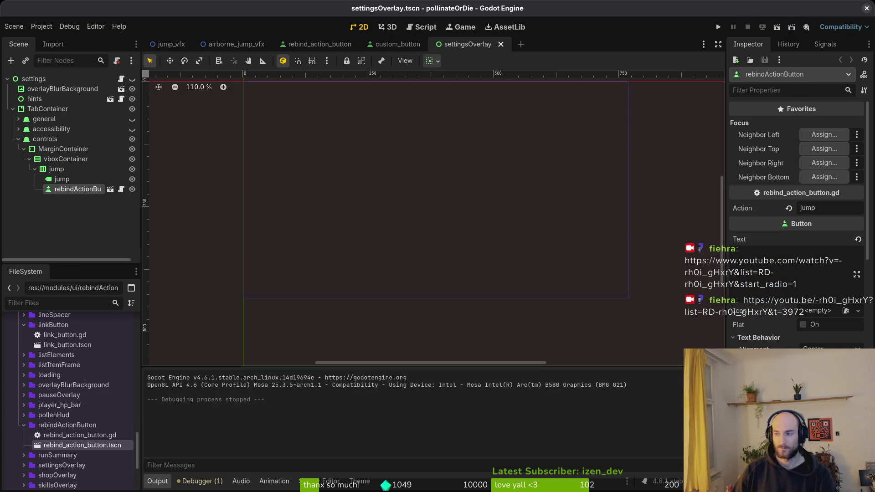
On the settings overlay root, assign the Jump Control property to the rebindActionButton node
click(34, 79)
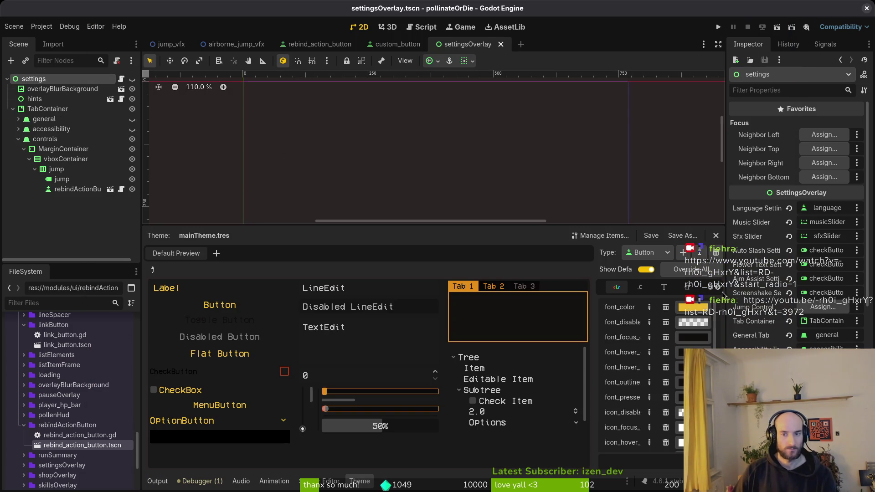
click(823, 306)
click(439, 193)
click(470, 393)
Relaunch the game and open Settings on the Controls (控制) tab
click(718, 27)
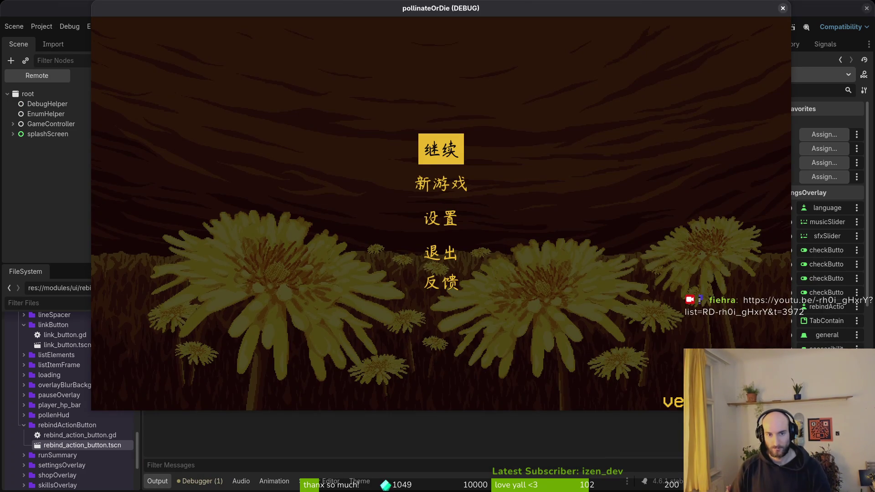
key(Down)
key(Down)
key(Return)
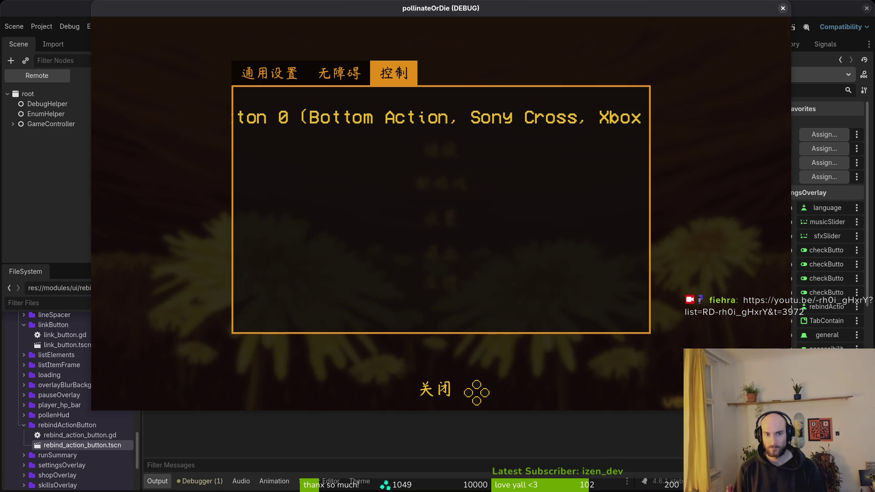
key(Left)
key(Right)
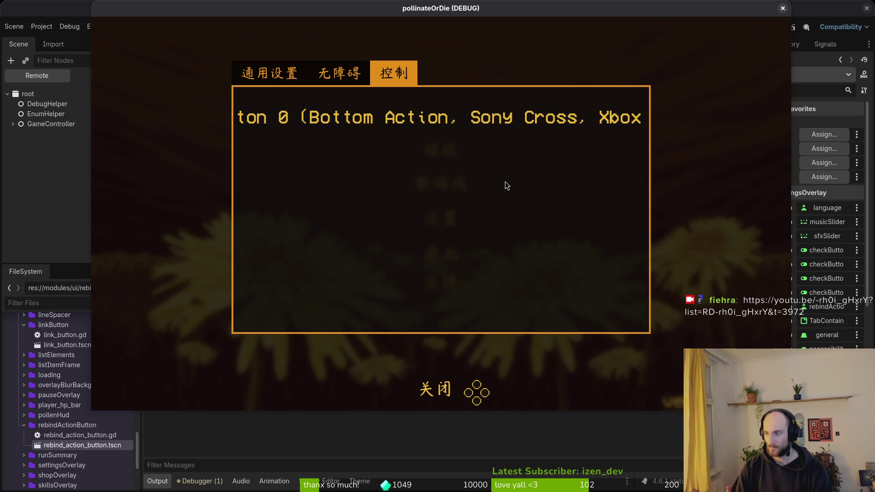
key(alt+Tab)
Back in settingsOverlay.gd, undo the duplicated screenshake_setting line
key(j)
key(j)
key(j)
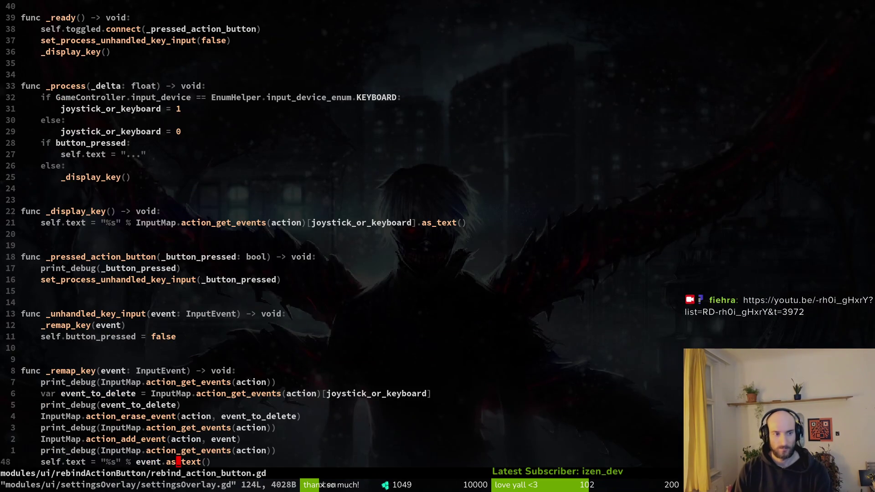
key(ctrl+o)
key(ctrl+o)
key(u)
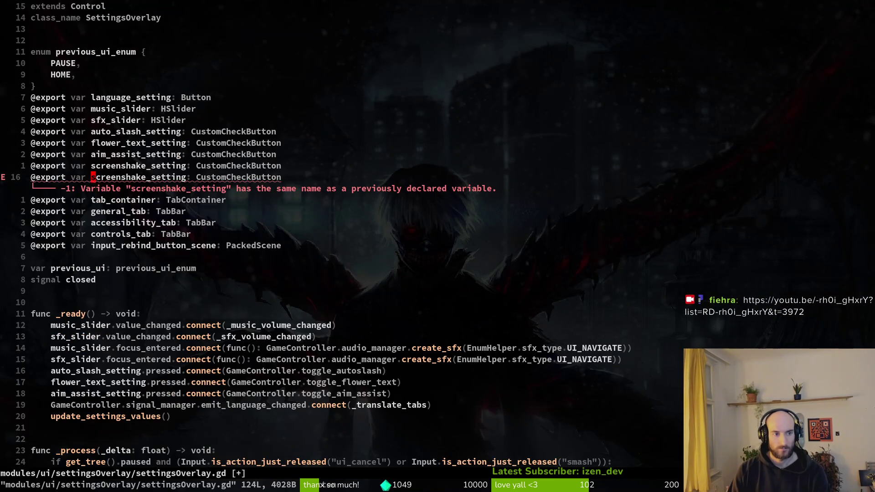
key(u)
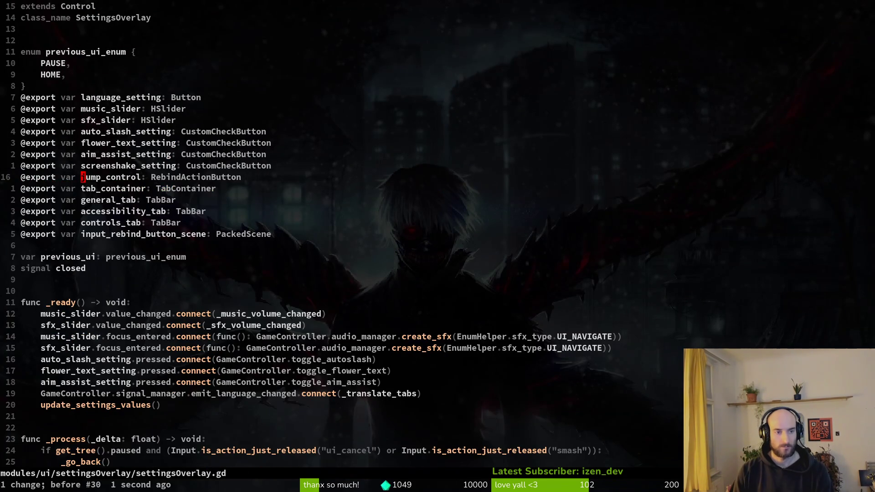
Uncomment the tab 2 focus case, make it focus jump_control, save, and restart the game
key(G)
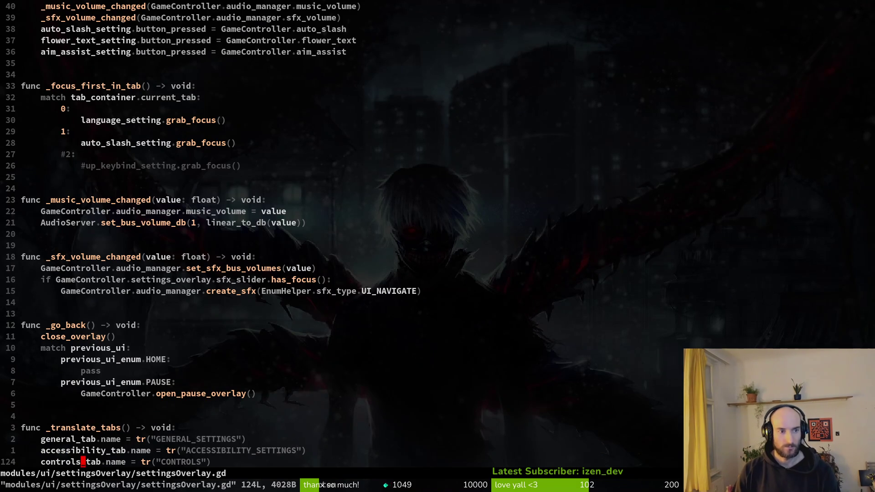
key(2)
key(7)
key(k)
key(x)
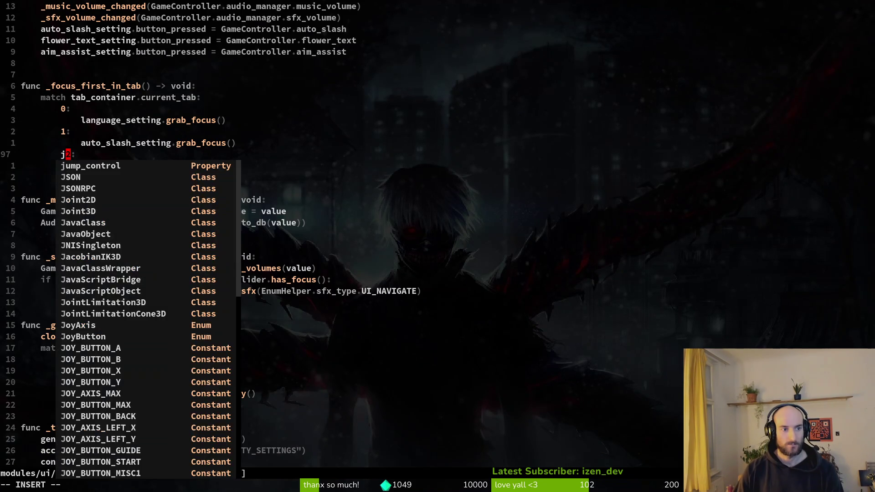
text(jx)
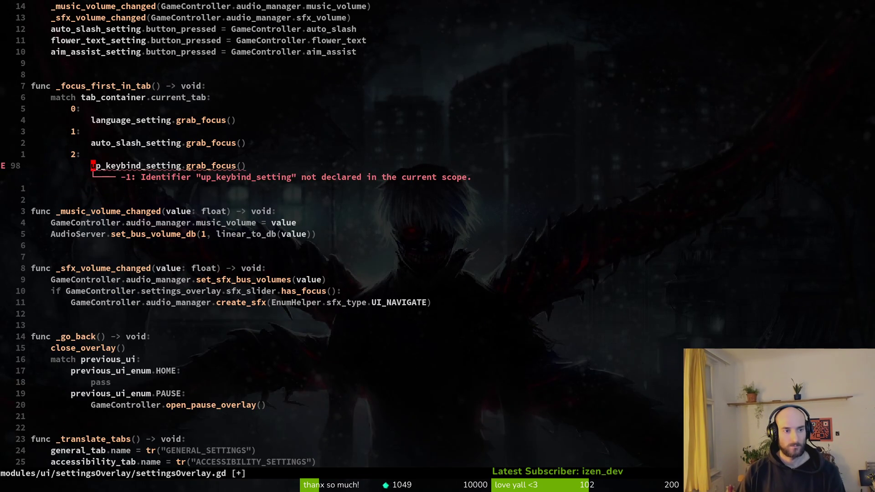
text(cwjump_control)
key(Escape)
text(:w)
key(Return)
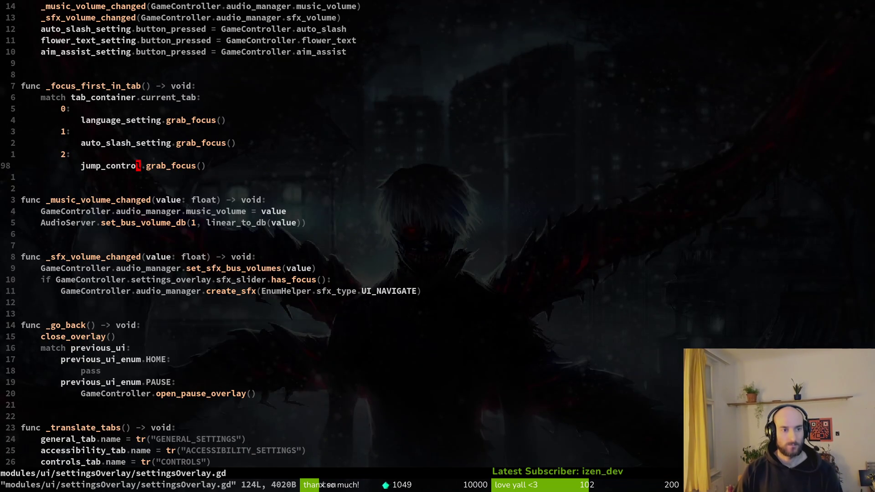
key(alt+Tab)
key(F5)
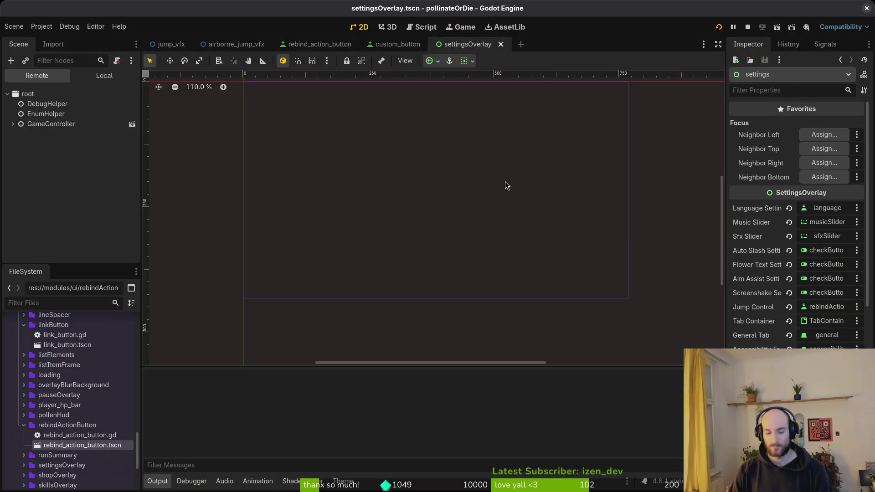
Open Settings, go to the Controls tab, and start rebinding jump
key(Down)
key(Down)
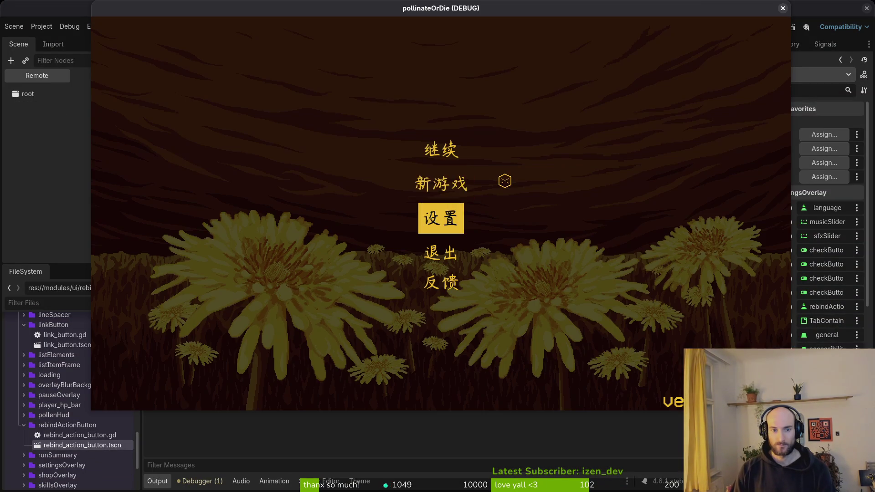
key(Return)
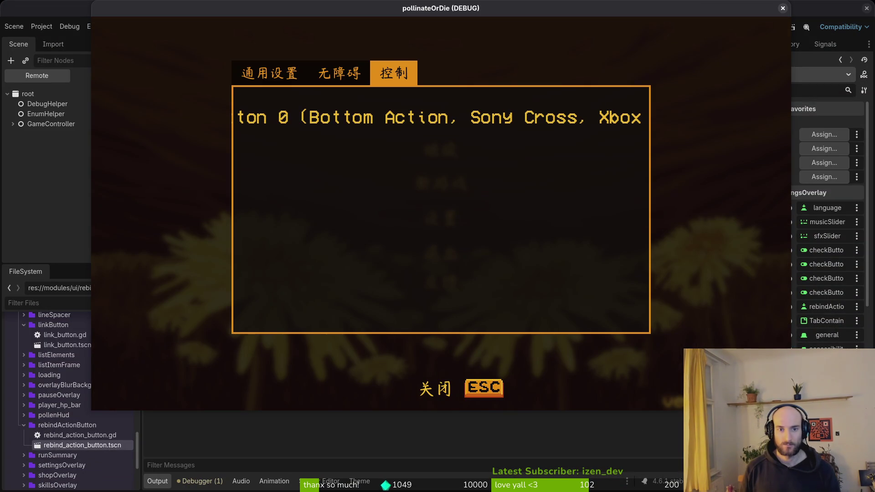
key(Left)
key(Right)
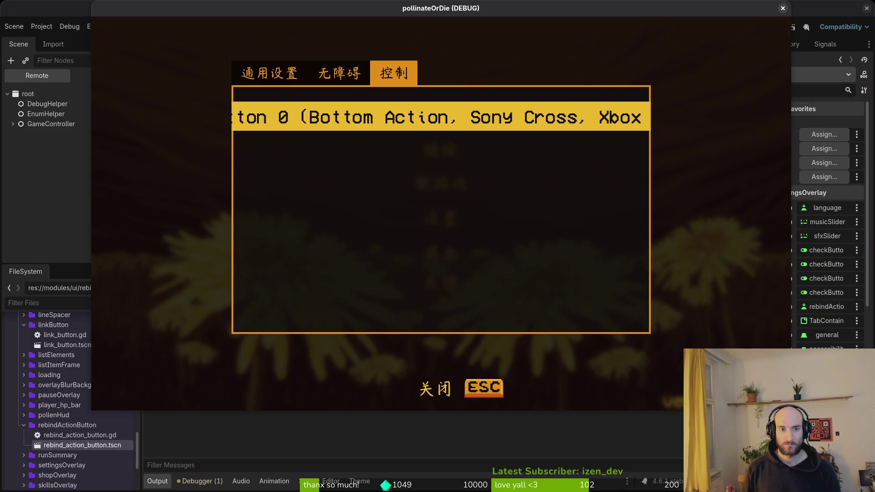
key(Return)
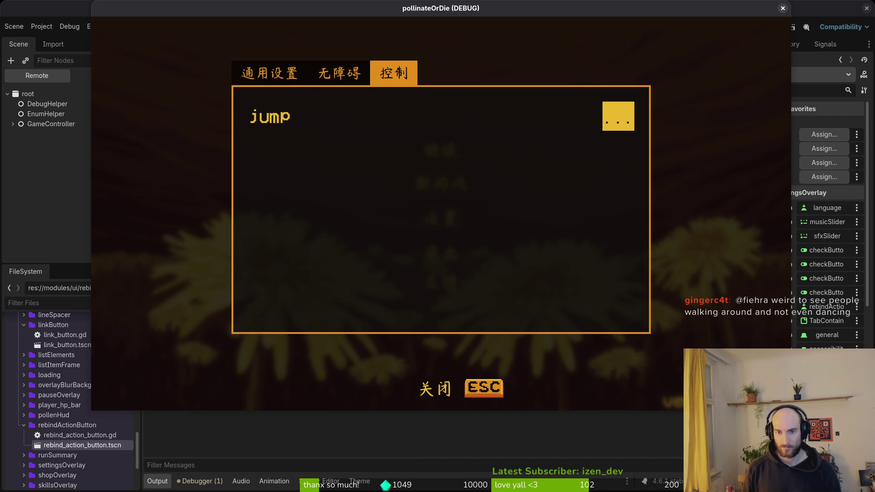
Toggle listening on the jump rebind button until Alt is captured as the new key
key(Left)
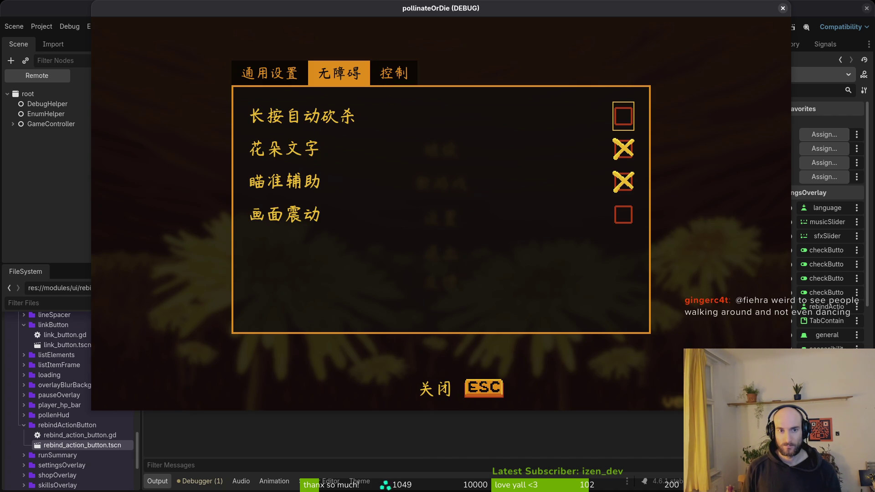
key(Right)
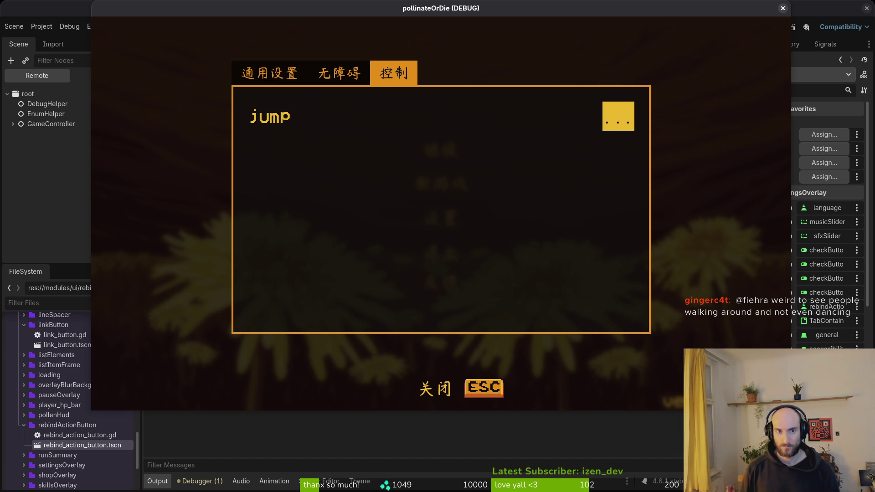
key(Return)
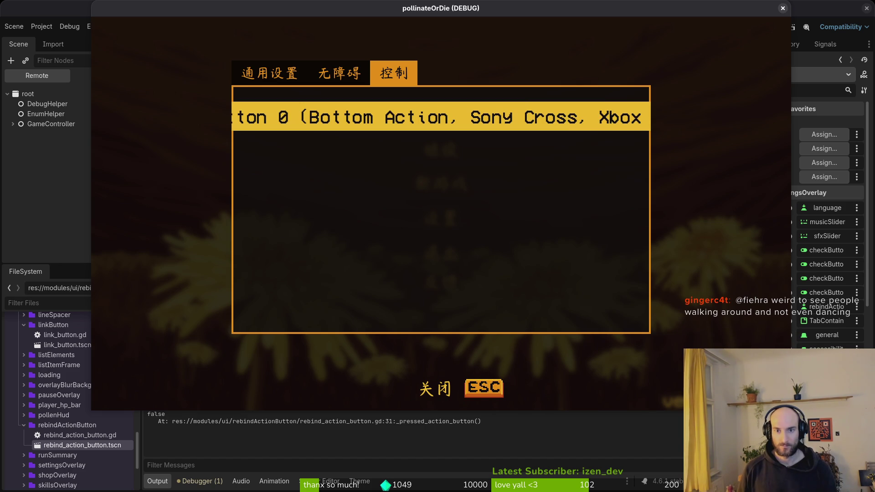
key(Return)
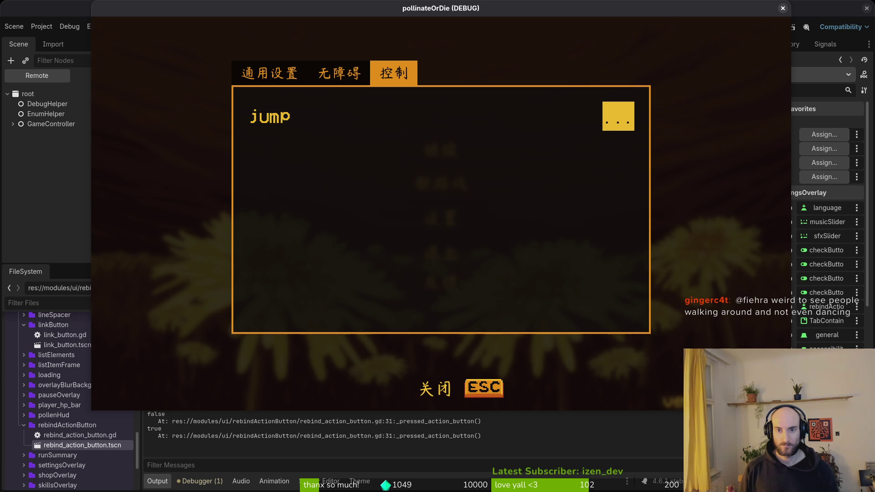
key(Return)
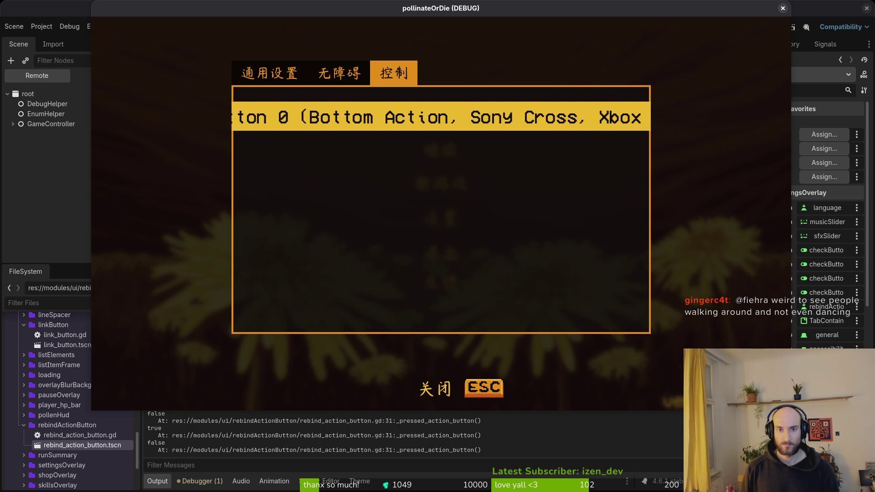
key(Return)
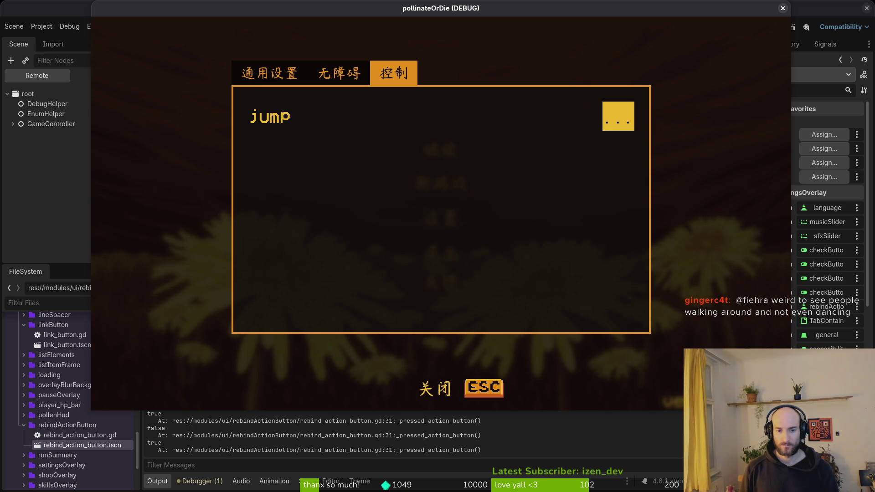
key(Return)
key(Return)
key(alt)
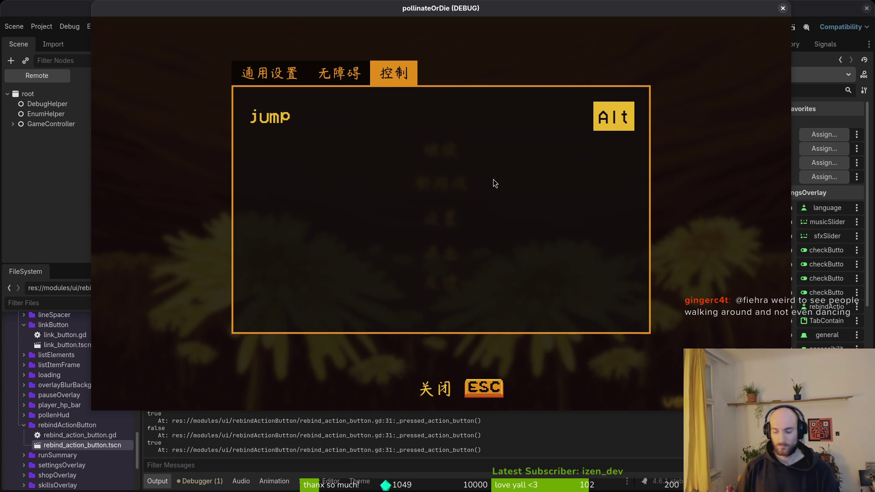
key(alt+Tab)
Skim settingsOverlay.gd, then move to rebind_action_button.gd
key(j)
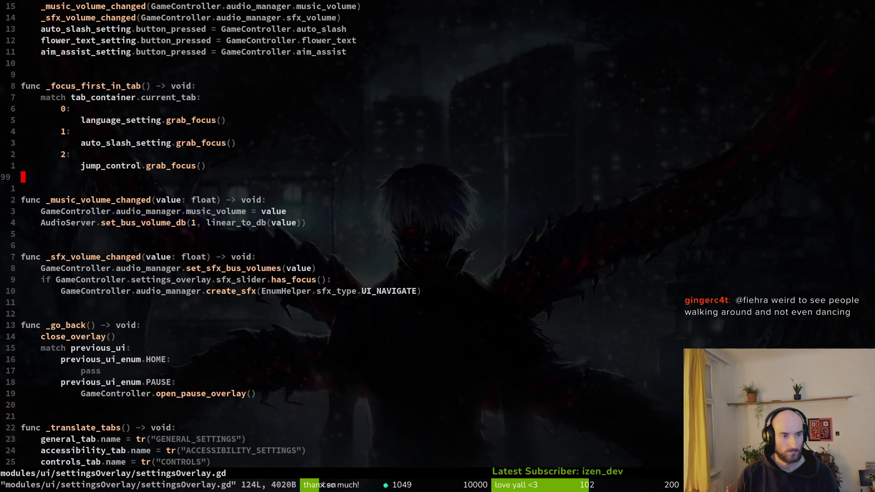
key(ctrl+d)
key(ctrl+u)
key(ctrl+o)
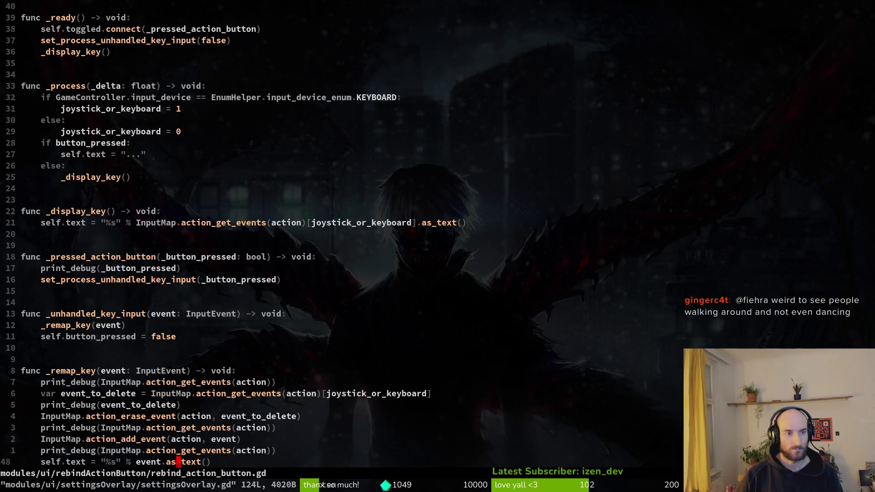
Step through _process, _display_key and _remap_key, selecting the event_to_delete line
key(k)
key(k)
key(k)
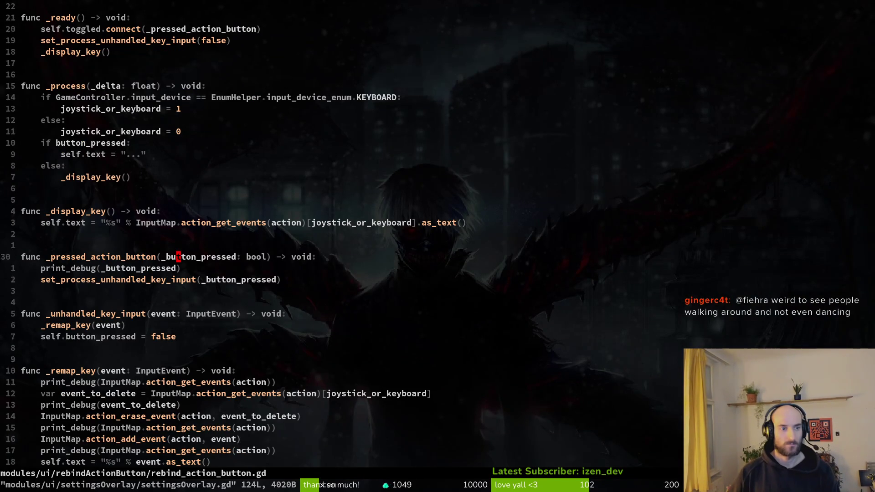
key(k)
key(k)
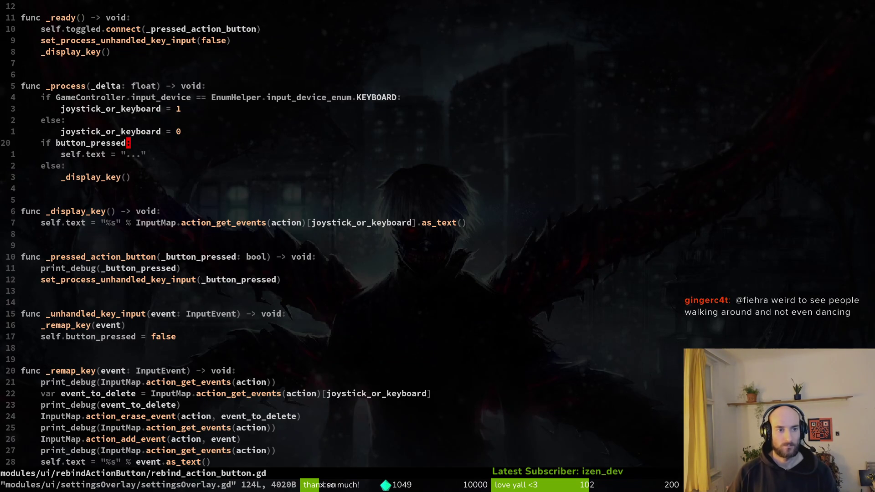
key(j)
click(178, 268)
key(k)
key(k)
key(k)
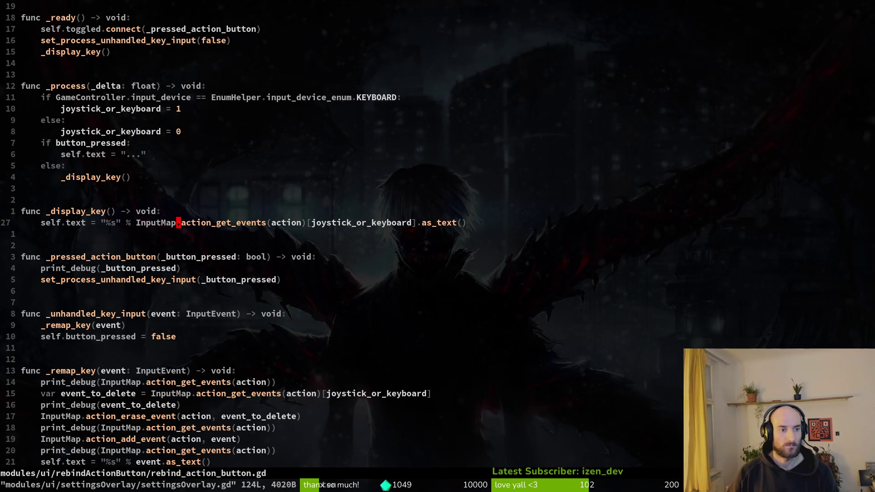
key(braceright)
key(braceright)
key(j)
key(j)
key(j)
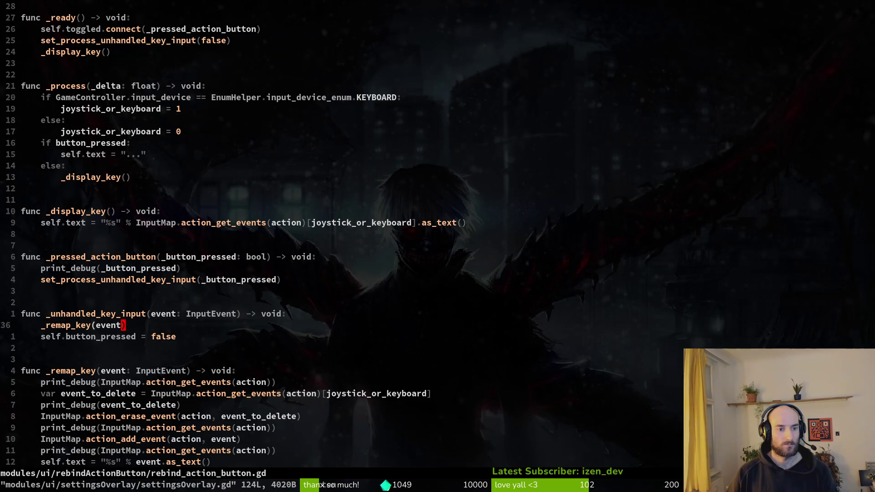
key(k)
key(k)
key(k)
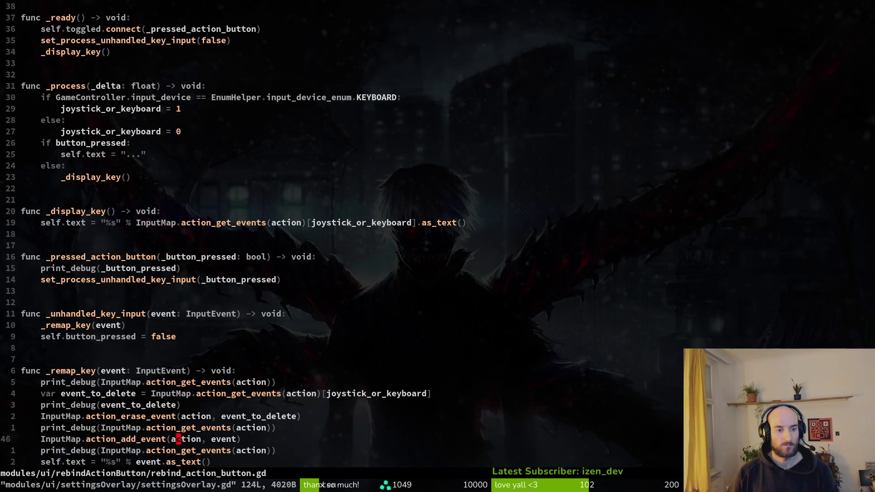
key(shift+v)
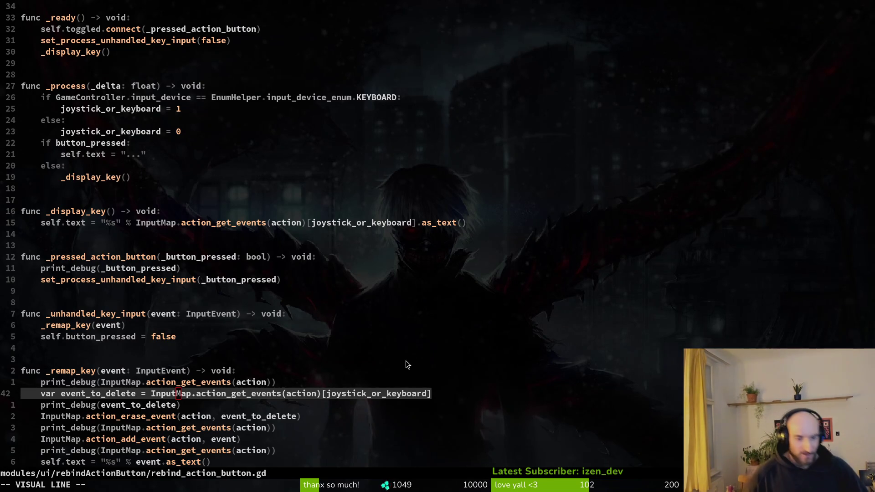
scroll(419, 382, down, 2)
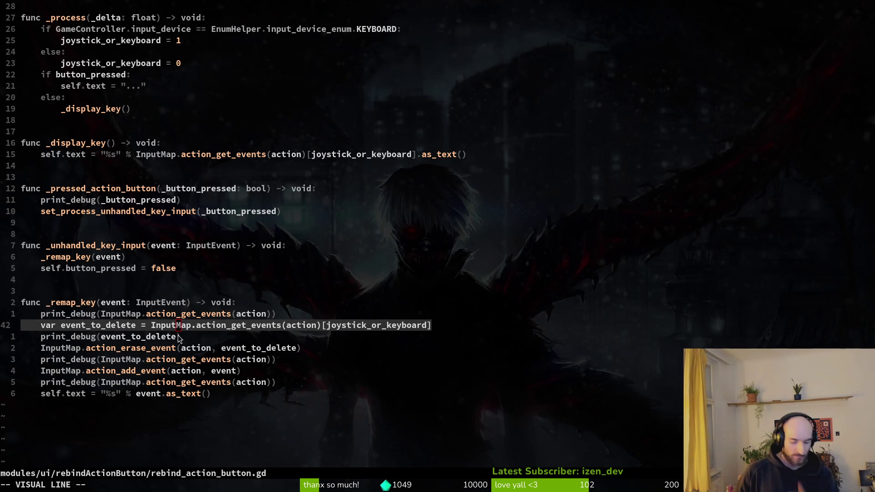
key(alt+Tab)
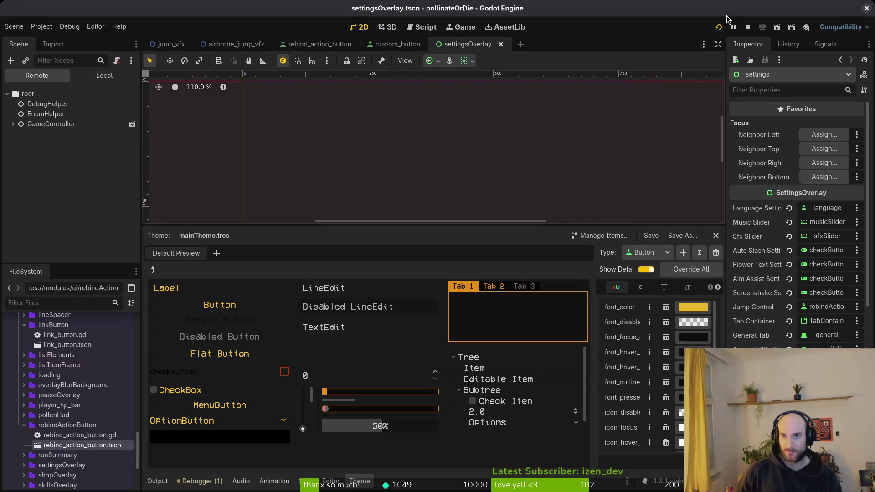
click(718, 27)
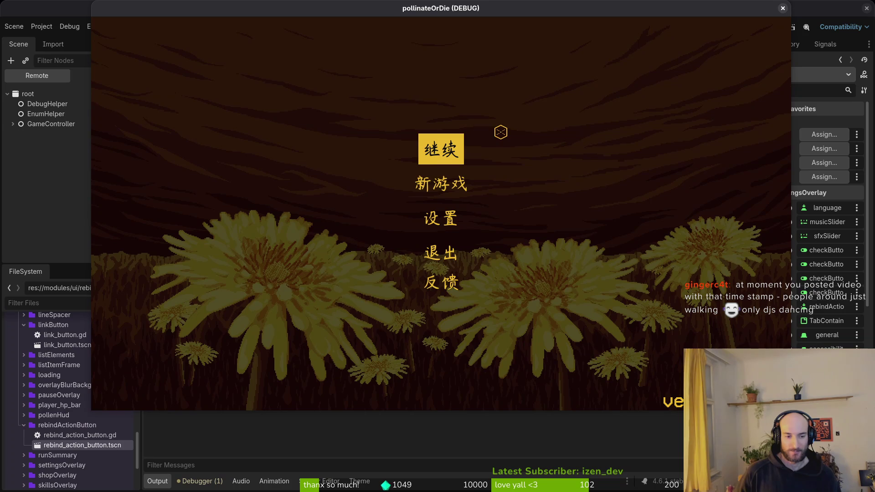
key(Down)
key(Down)
key(Return)
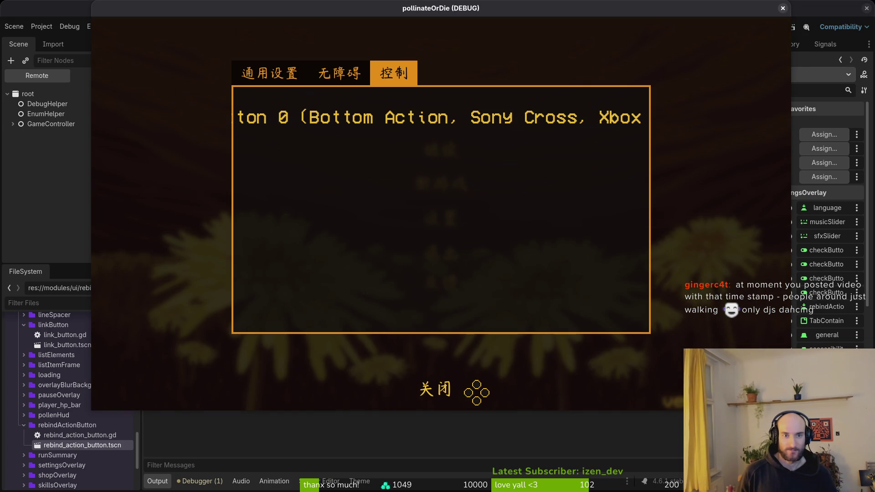
key(Left)
key(Right)
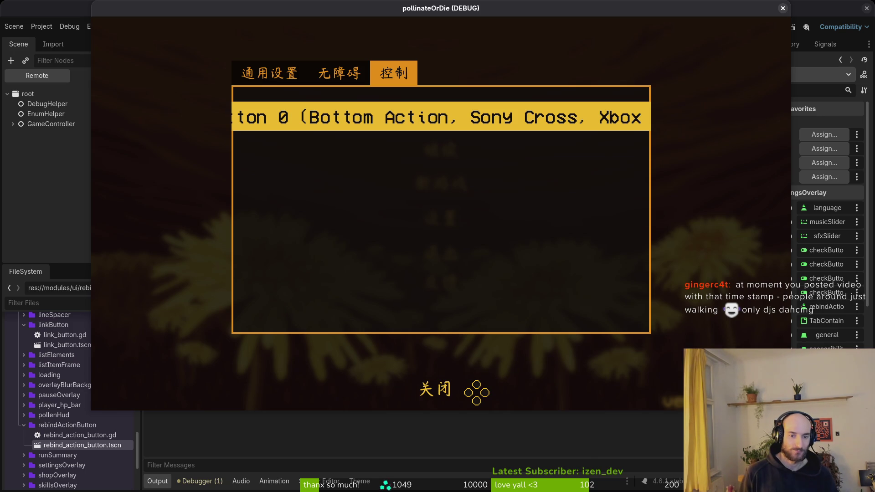
key(Escape)
key(Down)
key(Down)
key(Return)
key(Right)
key(Escape)
key(Down)
key(Down)
key(Return)
key(Left)
key(Escape)
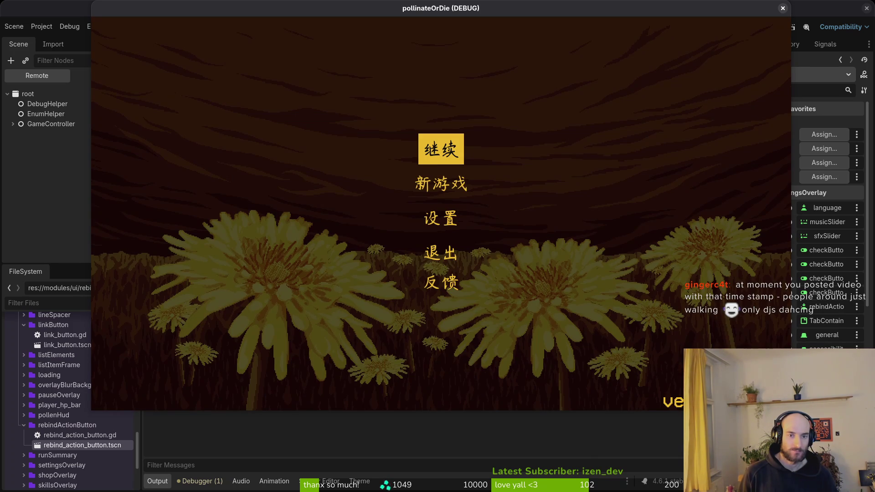
click(783, 9)
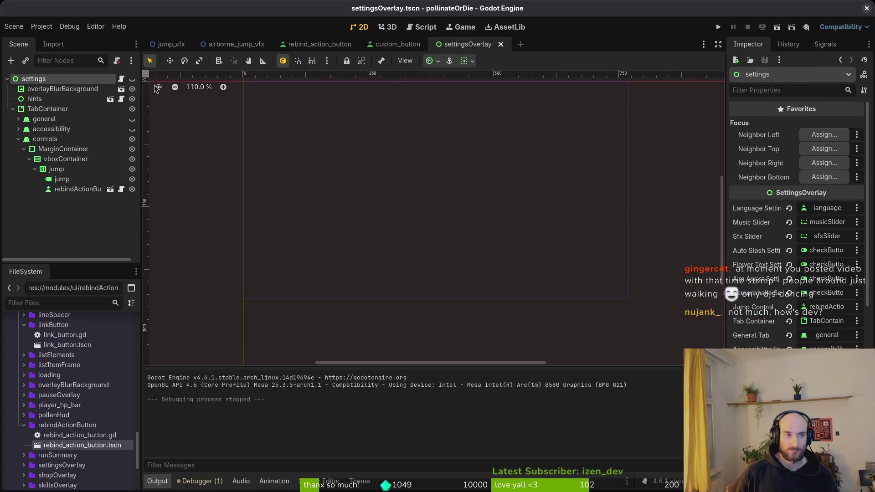
Make the general tab visible with controls hidden, then test the Controls tab in the running game
click(132, 119)
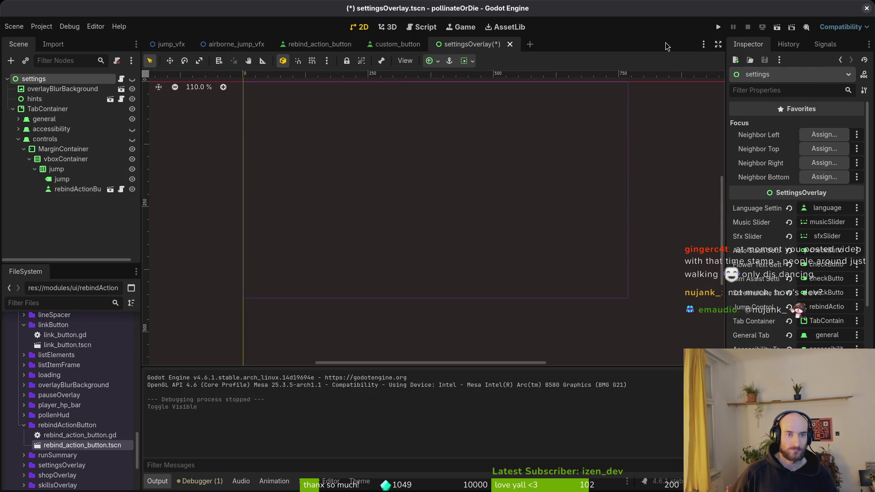
click(718, 27)
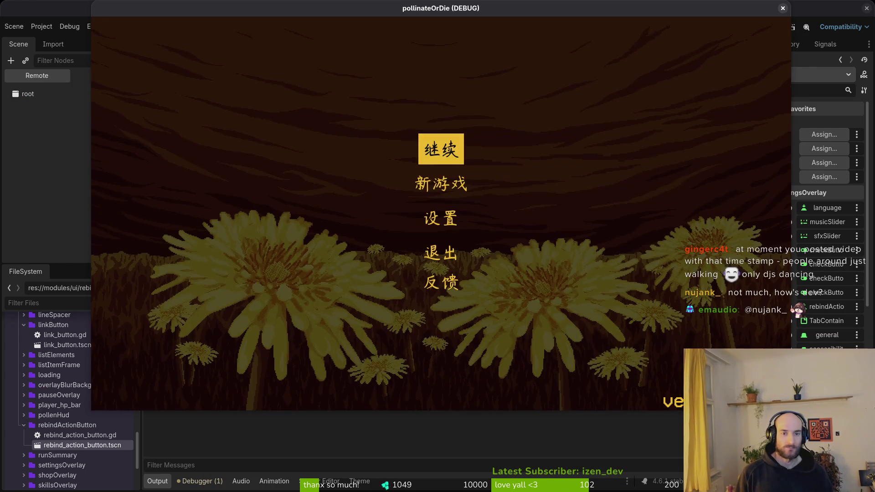
key(Down)
key(Down)
key(Return)
key(Right)
key(Right)
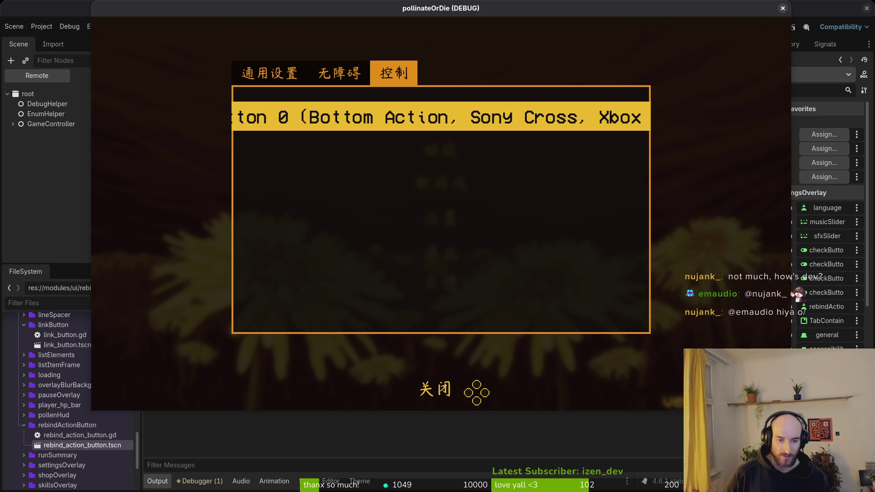
key(F8)
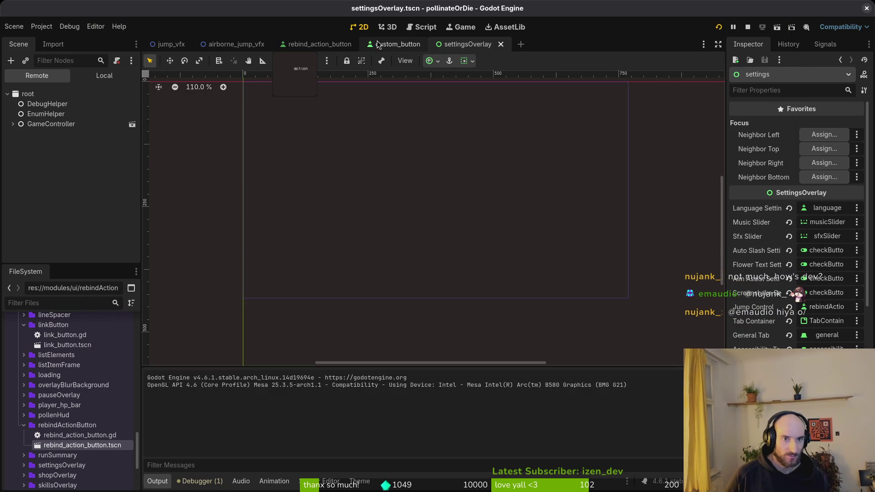
Collapse the controls node in the local scene tree and briefly test-run the game
click(104, 75)
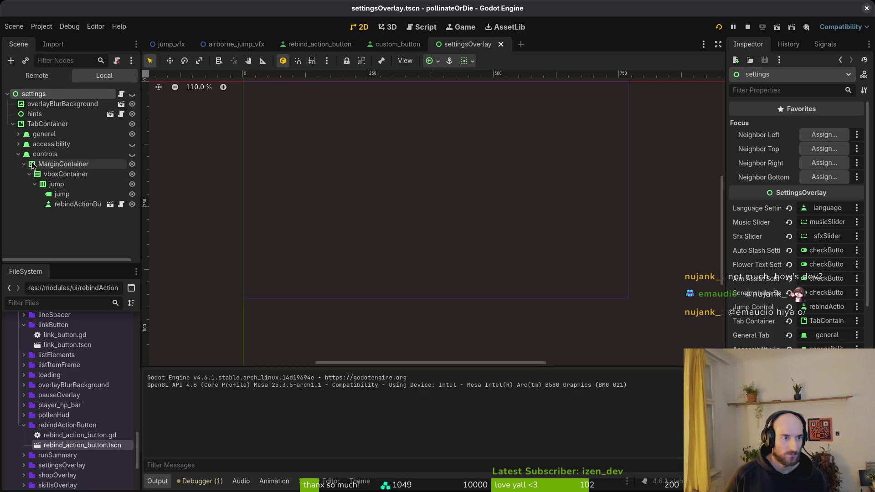
click(17, 155)
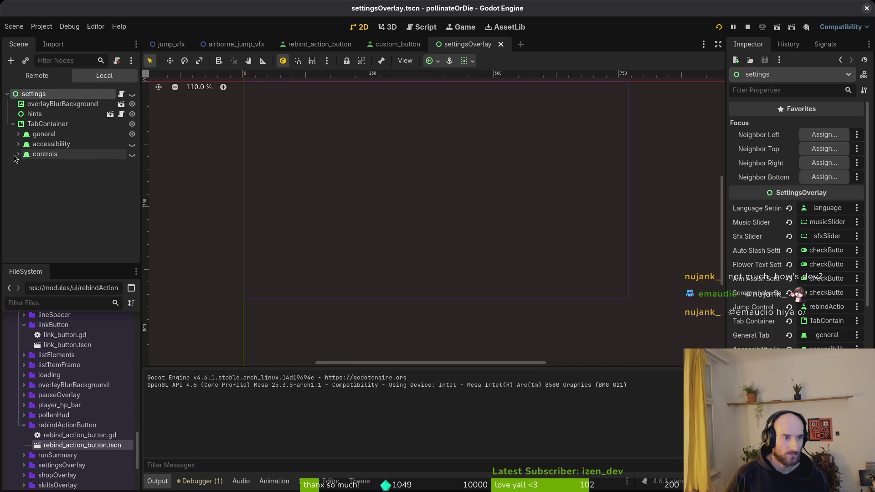
key(F6)
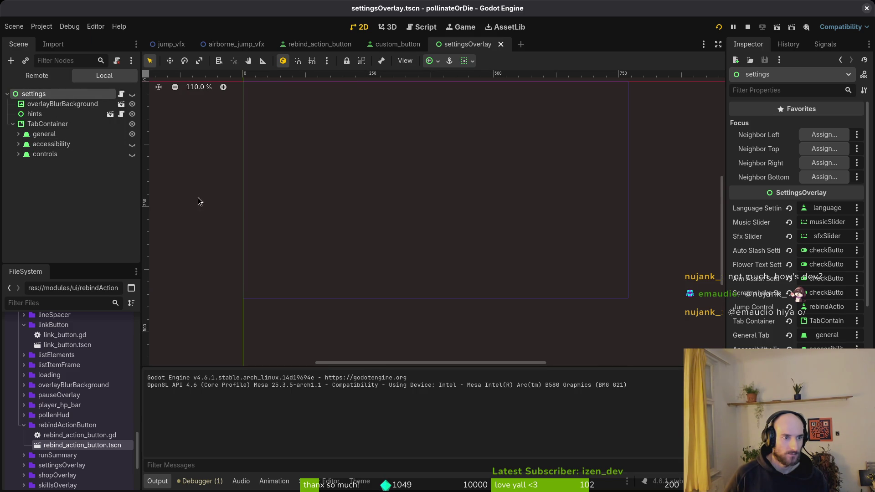
key(F8)
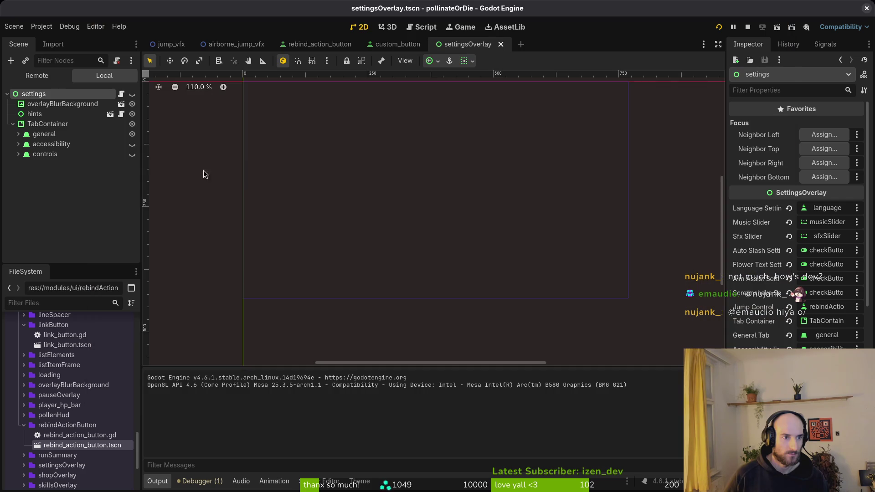
Select the hints node and make the settings overlay visible in the editor
click(36, 134)
click(19, 134)
click(19, 134)
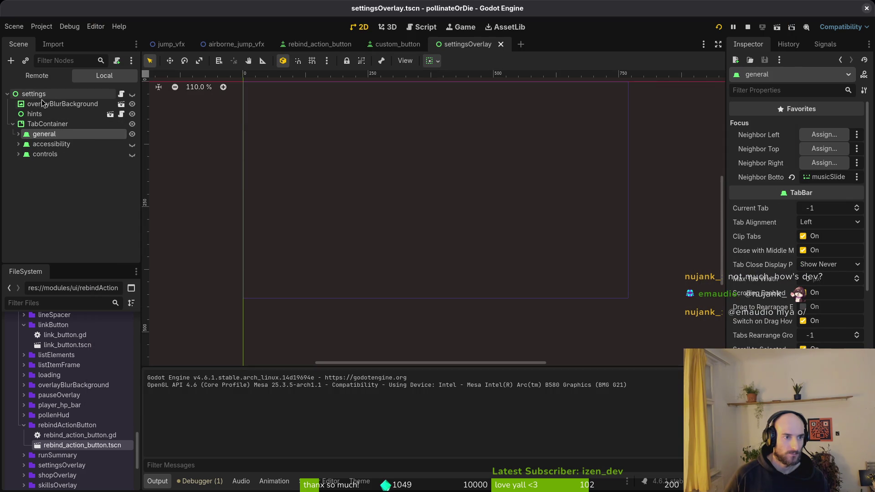
click(36, 114)
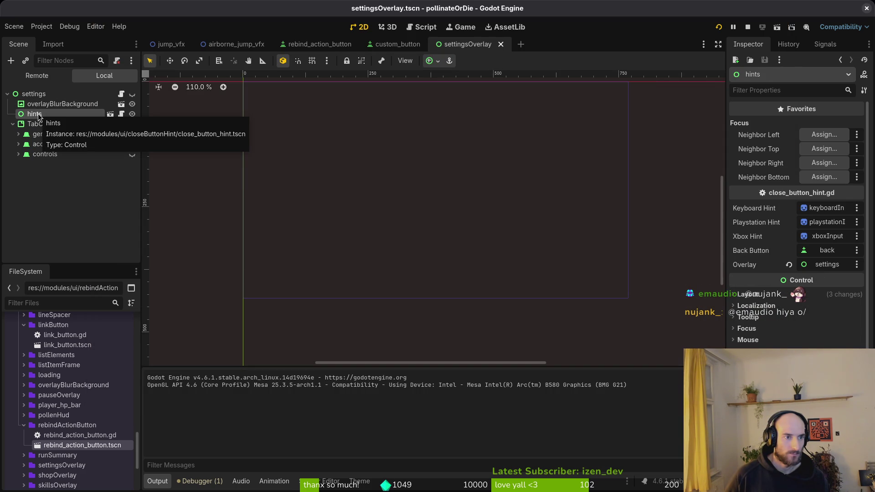
scroll(296, 144, down, 3)
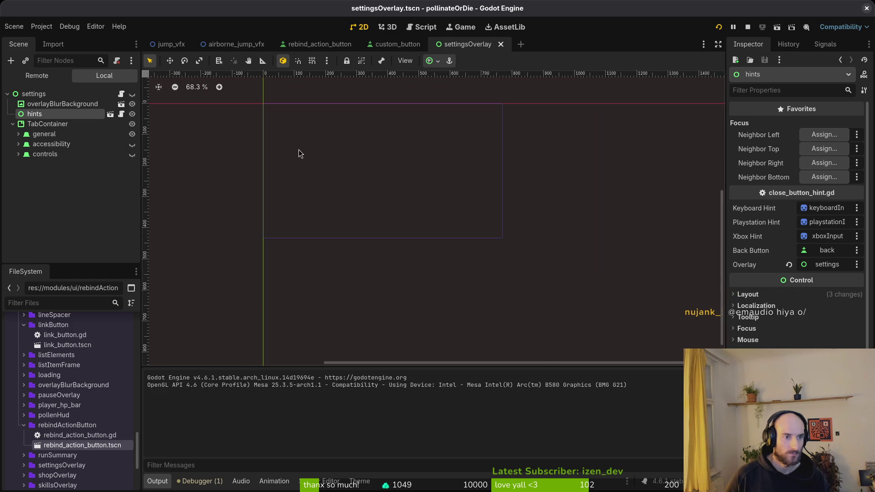
click(131, 95)
scroll(422, 232, up, 8)
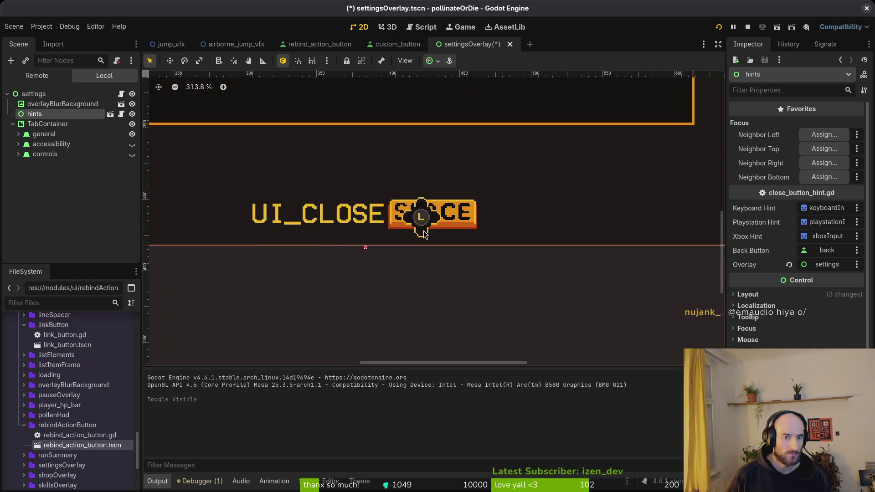
Check the overlay in a quick run, then open close_button_hint.tscn via quick scene search
key(ctrl+shift+o)
key(F6)
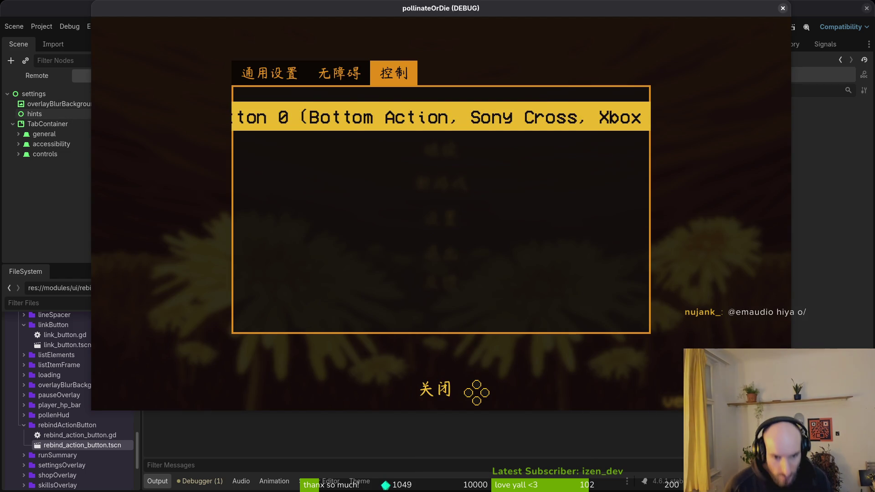
key(F8)
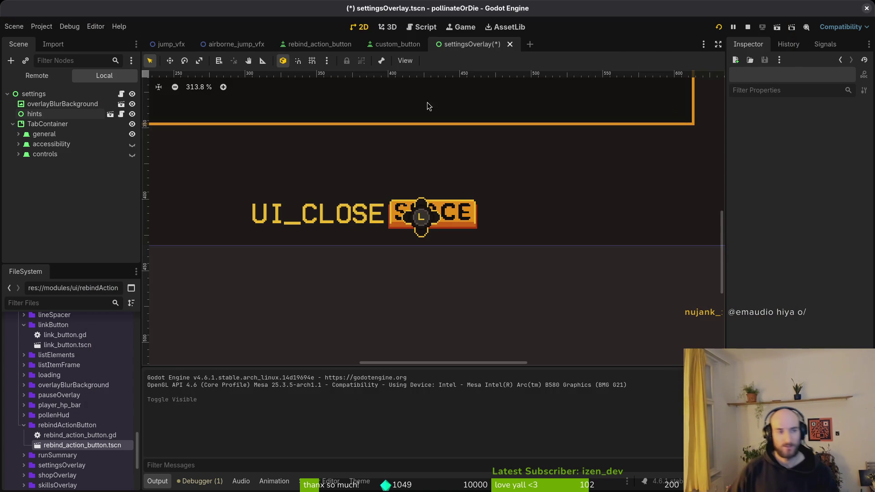
click(34, 113)
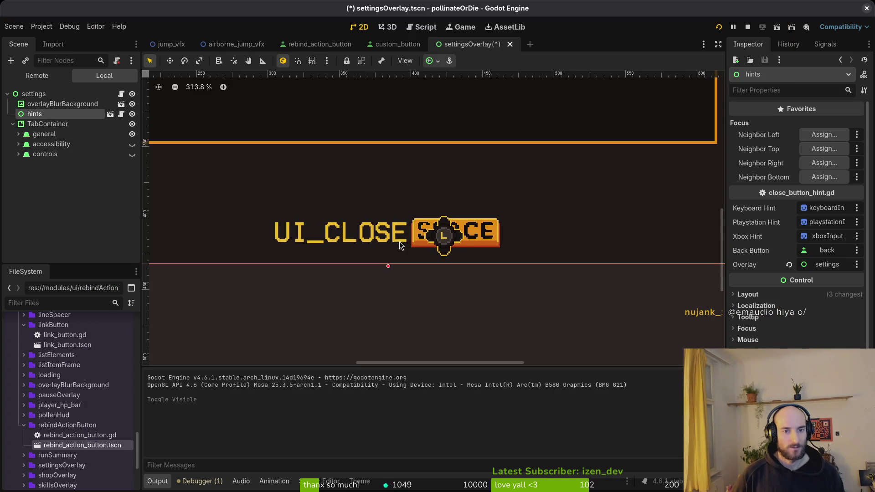
scroll(385, 235, down, 5)
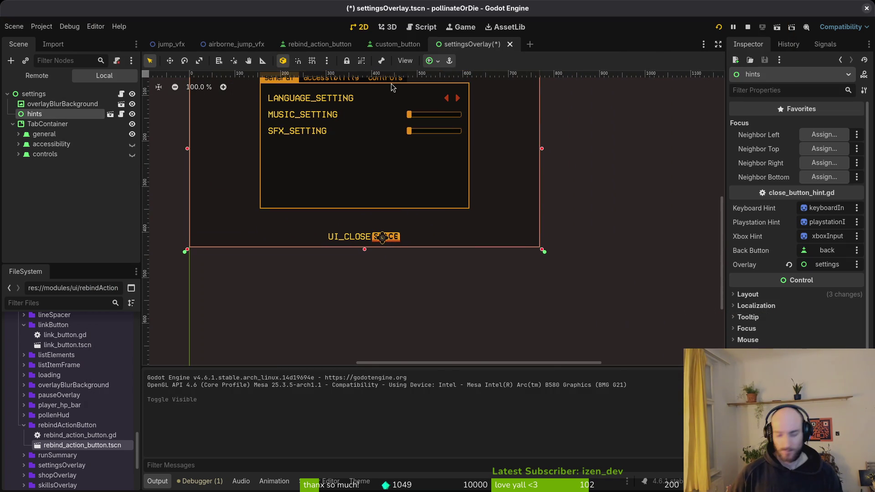
key(ctrl+shift+o)
text(closebut)
key(Return)
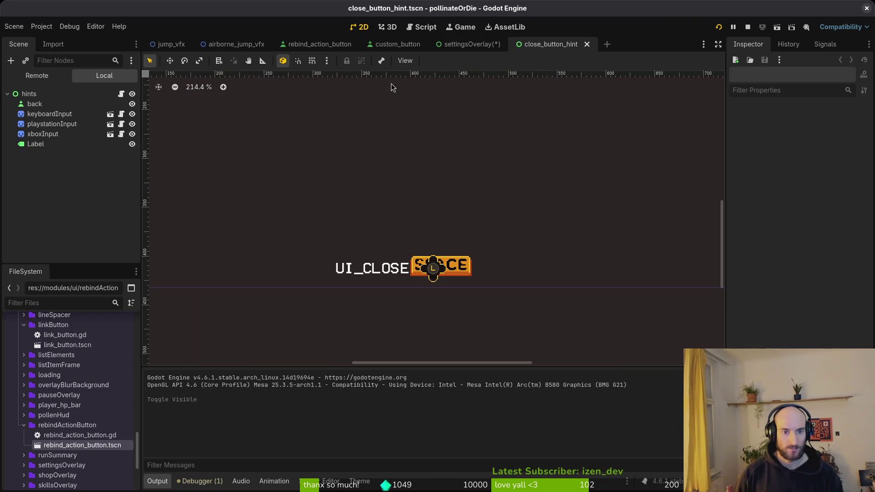
Select keyboardInput through Label, nudge them up, then save and run the game
click(45, 113)
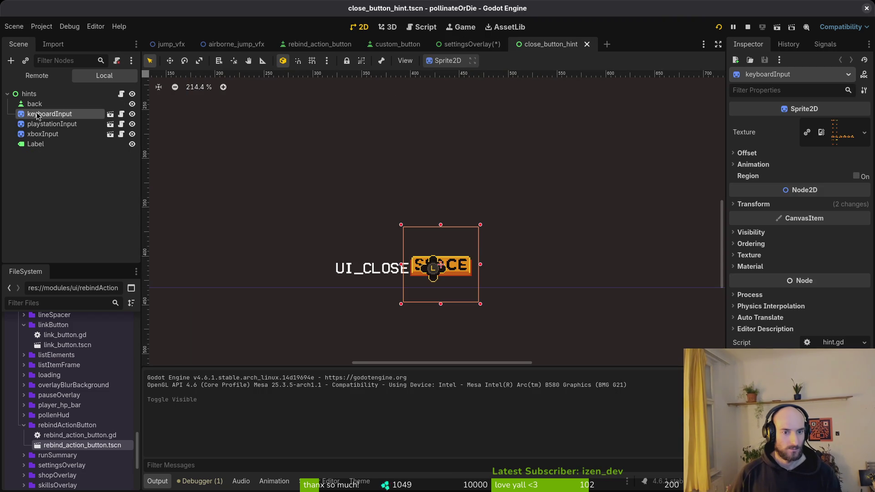
shift+click(55, 145)
scroll(398, 252, down, 1)
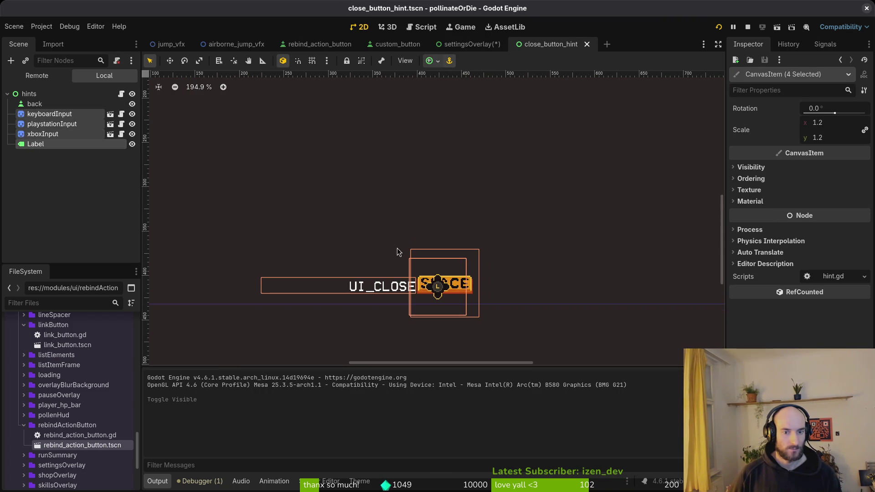
key(Up)
key(Up)
key(Up)
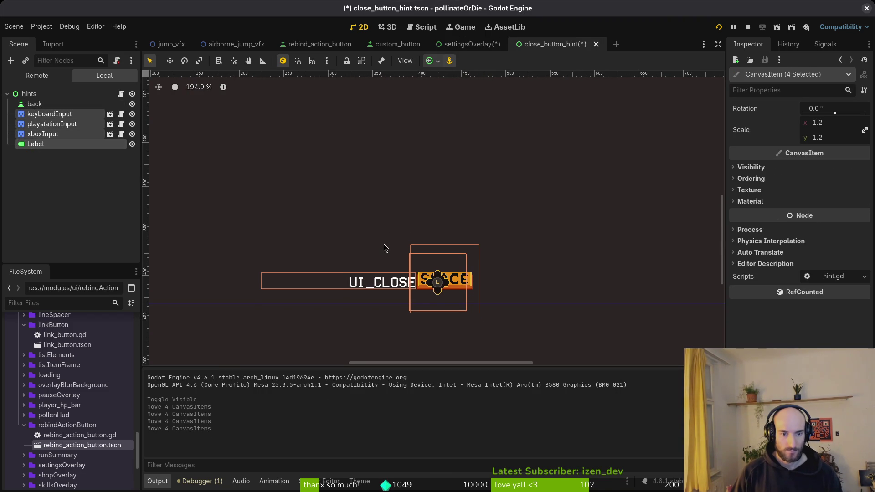
click(384, 245)
key(F5)
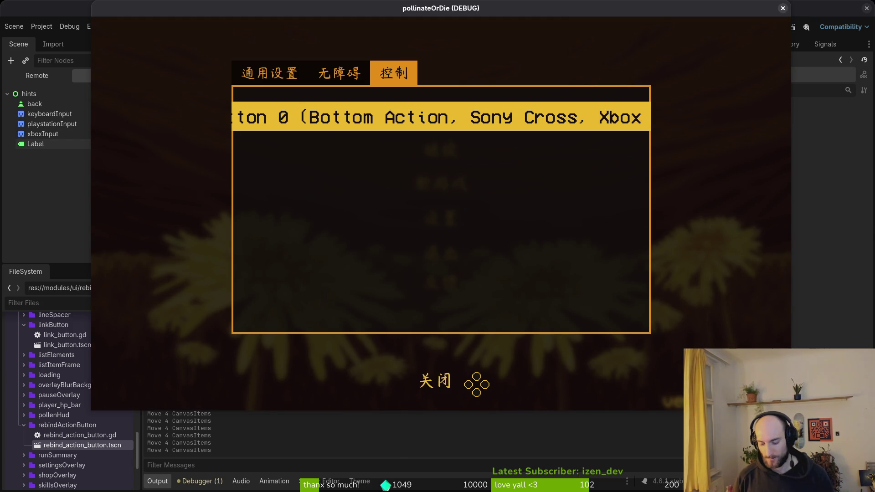
Leave the settings overlay and quit the game from its main menu
key(Return)
key(Escape)
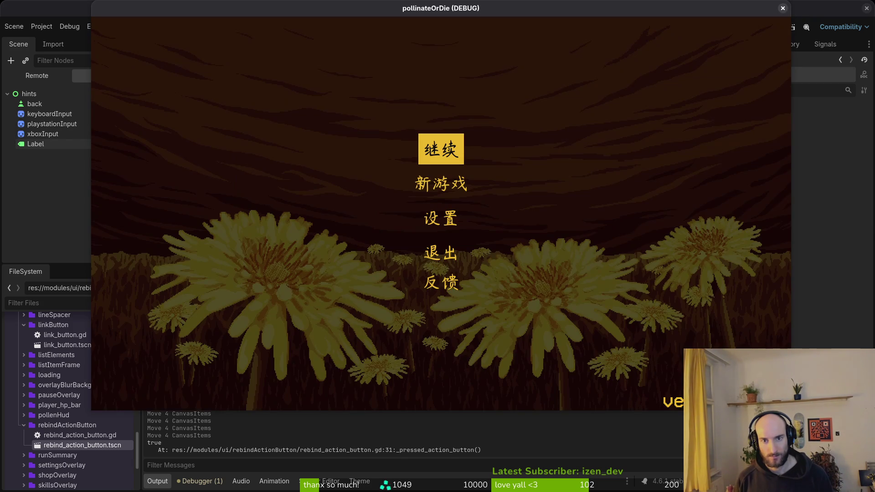
key(Down)
key(Down)
key(Down)
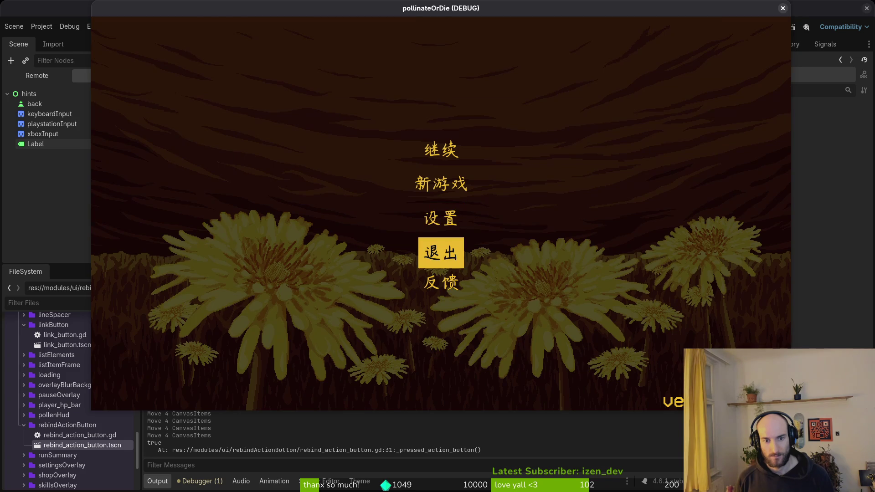
key(Return)
Relaunch the game, restarting it after opening the settingsOverlay scene
click(718, 27)
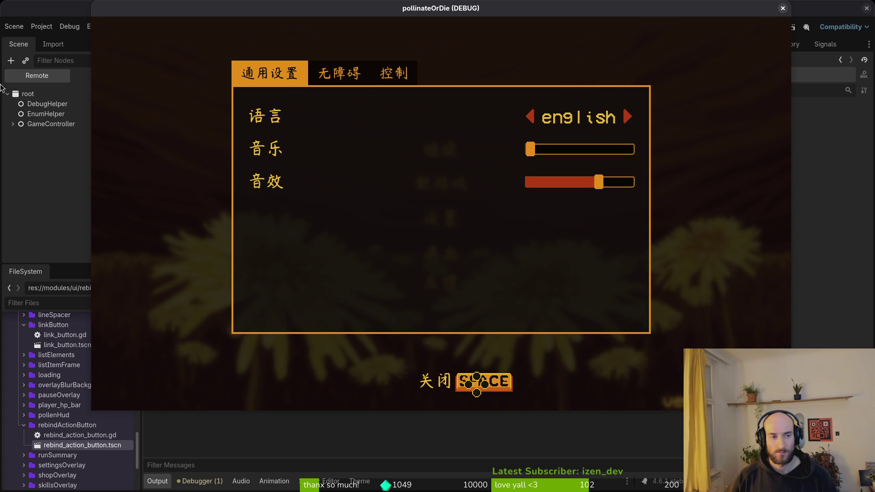
key(F8)
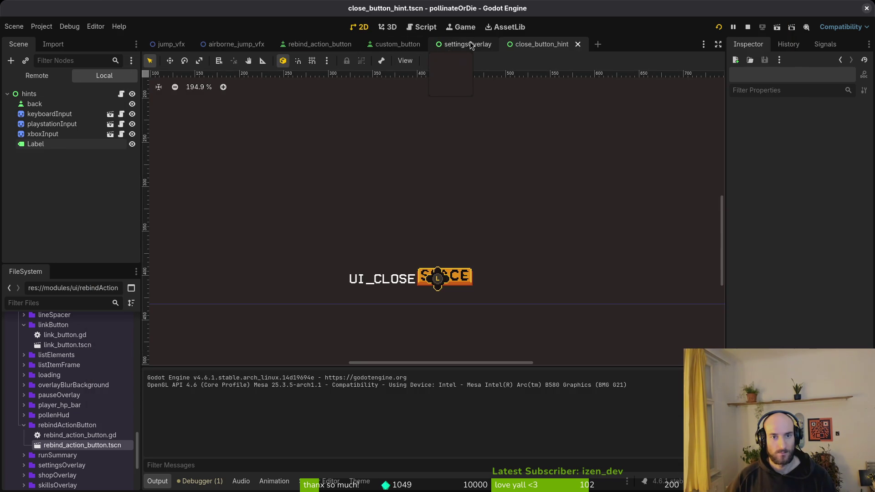
click(469, 42)
key(F5)
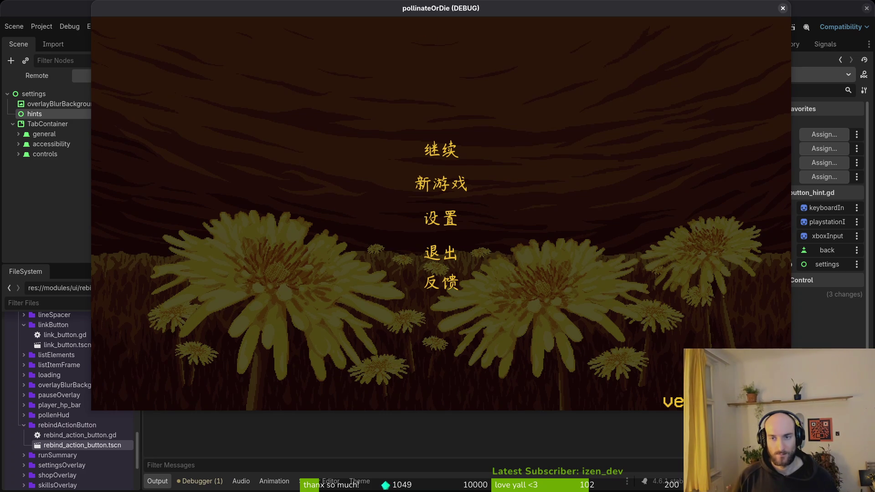
click(783, 8)
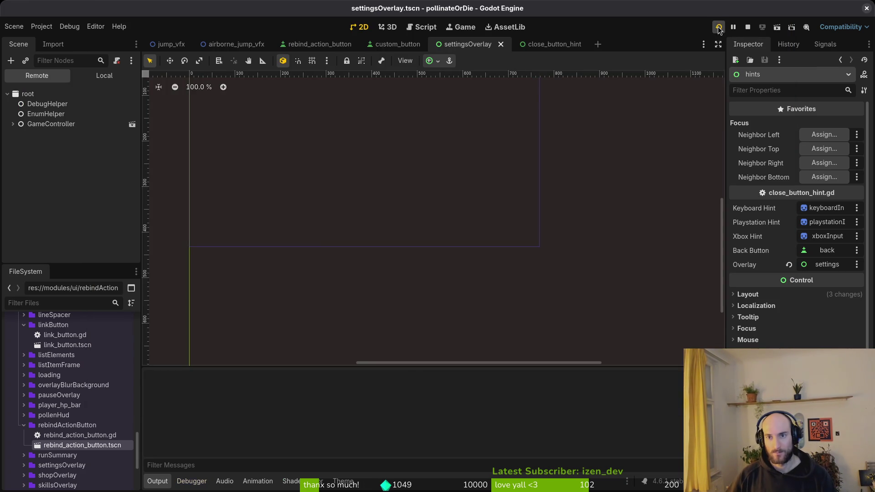
click(718, 27)
Open Settings > 控制 and rebind the jump action to Space
key(Down)
key(Down)
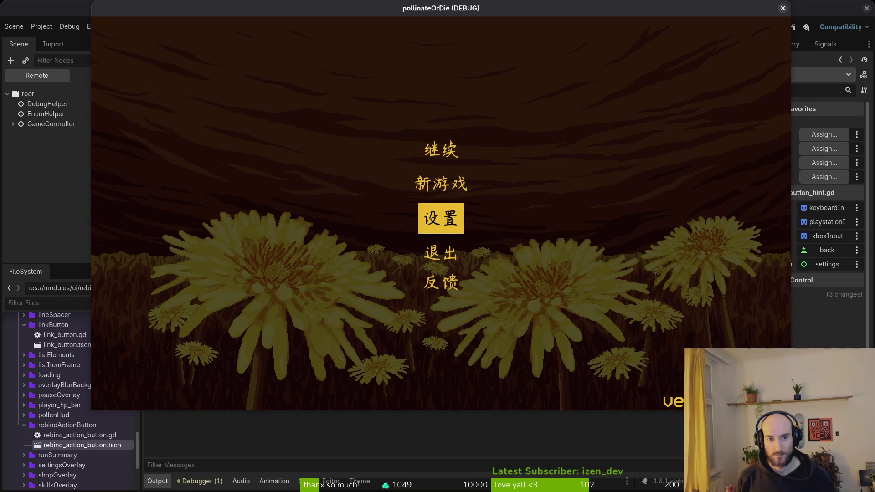
key(Down)
key(Up)
key(Up)
key(Up)
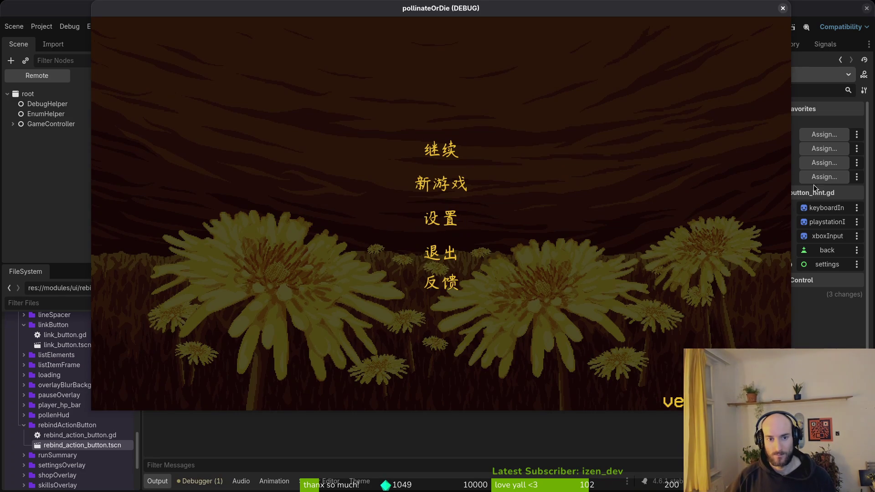
key(Down)
key(Down)
key(Down)
key(Up)
key(Return)
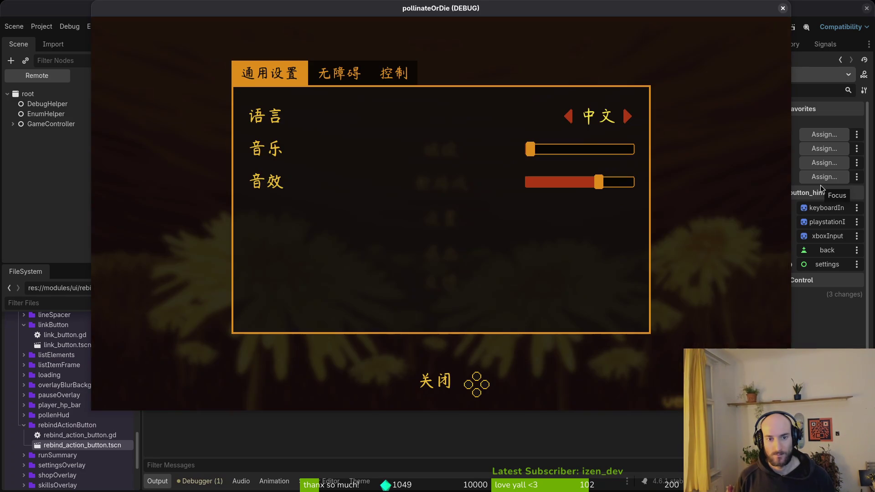
key(e)
key(e)
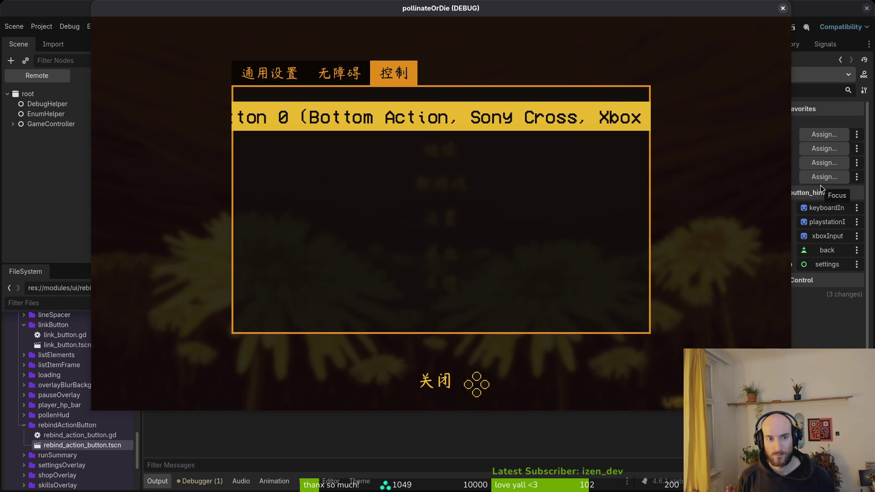
key(Return)
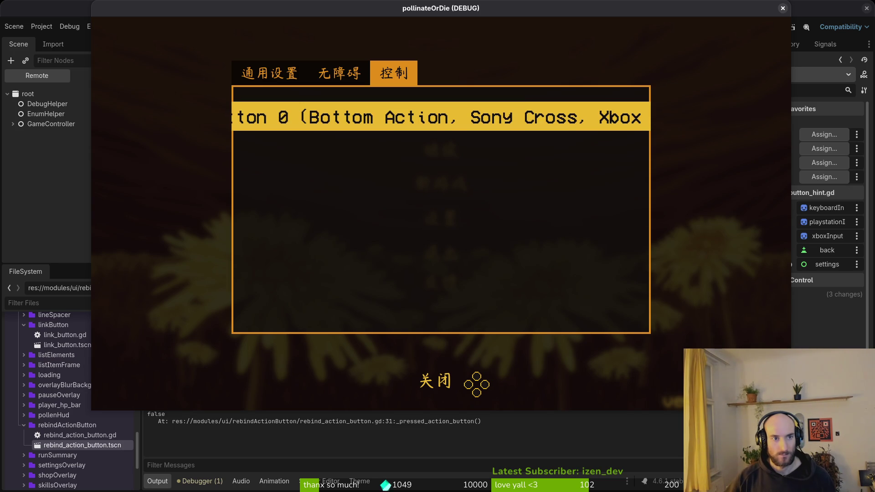
drag(219, 6, 483, 44)
mouse_move(500, 31)
mouse_down()
mouse_move(577, 27)
mouse_move(241, 9)
mouse_up()
key(space)
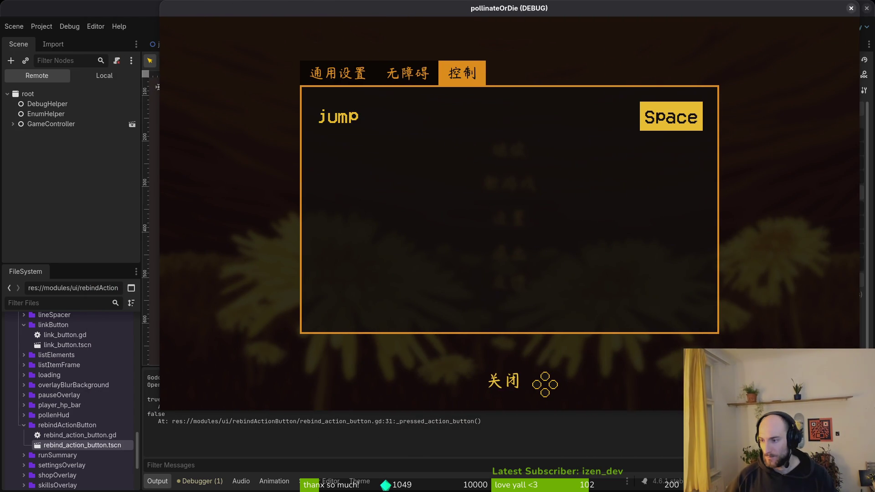
In rebind_action_button.gd, review _unhandled_key_input and its set_process_unhandled_key_input call
key(alt+Tab)
key(Escape)
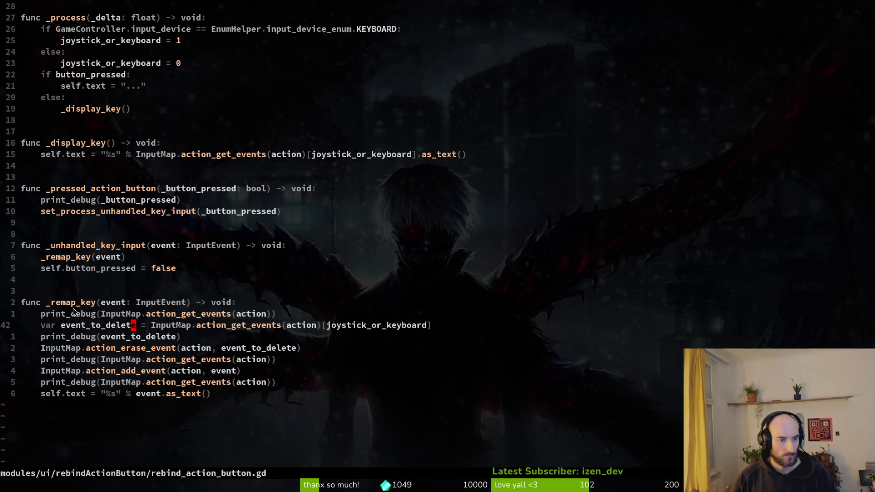
click(83, 247)
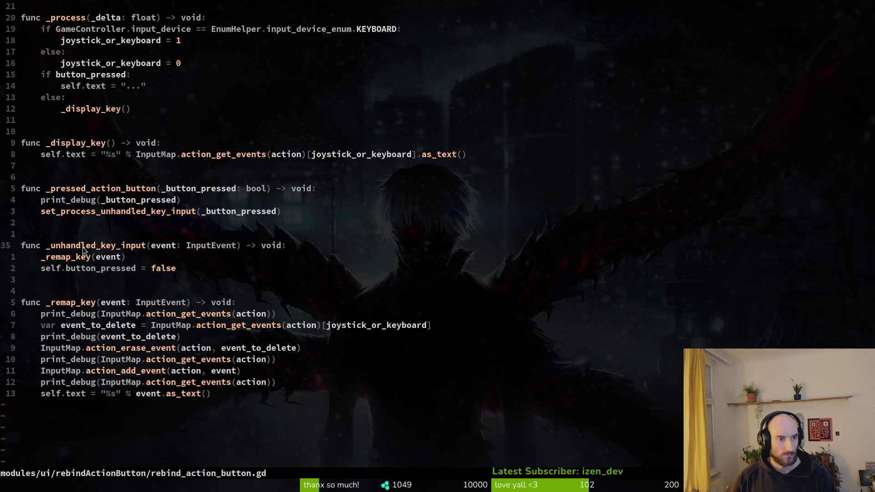
click(84, 211)
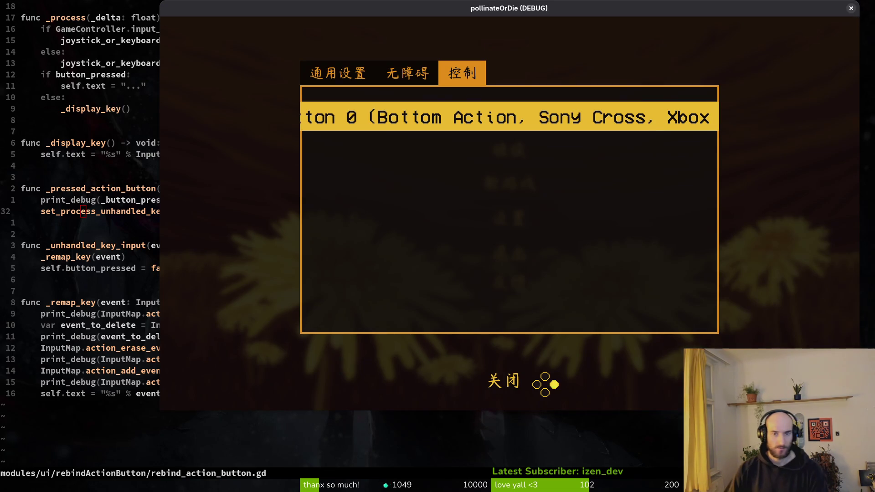
Trigger the jump rebind, close settings, enter the hive level, then stop the game
key(Return)
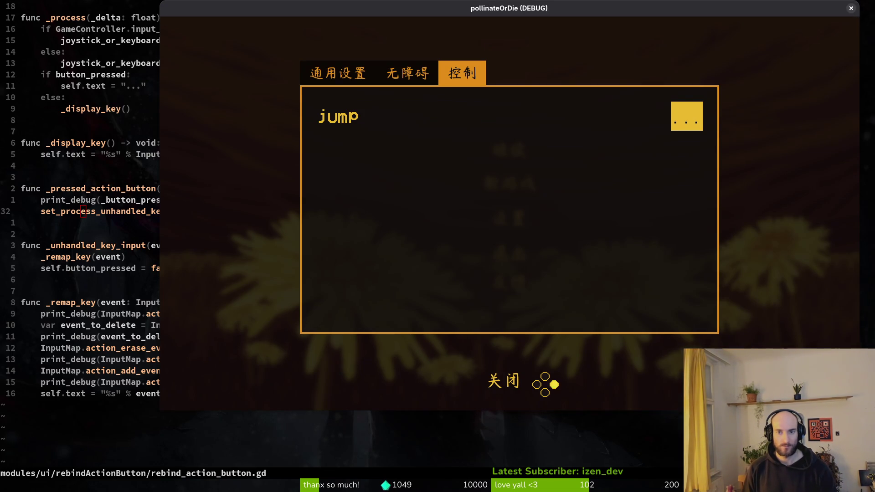
key(Escape)
key(Return)
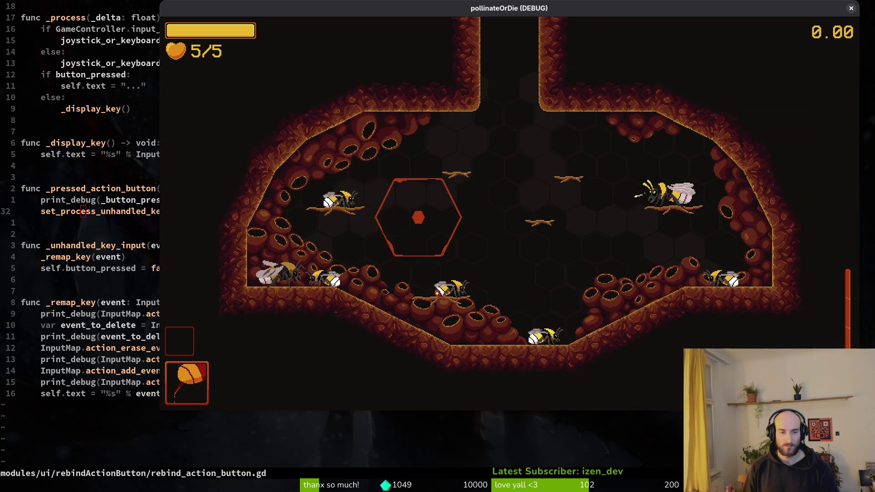
click(850, 8)
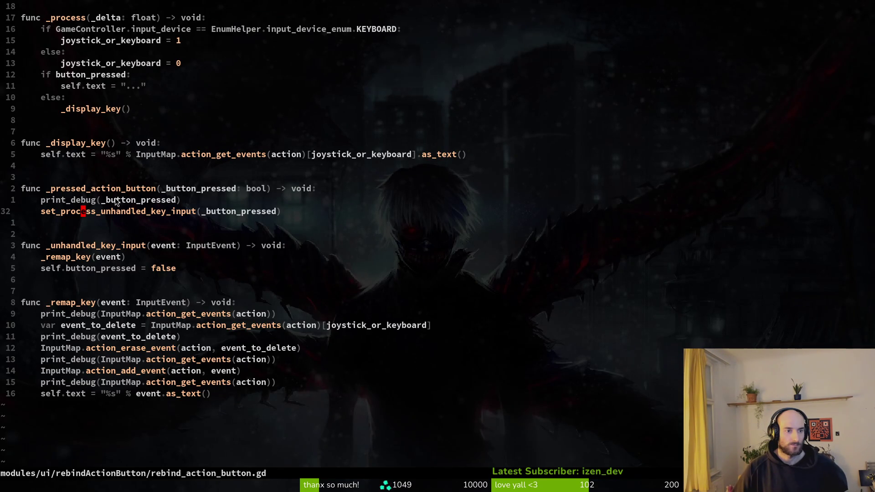
Add print_debug("undhandled") under _unhandled_key_input, save with :w, and run the project with F5
click(122, 267)
click(69, 246)
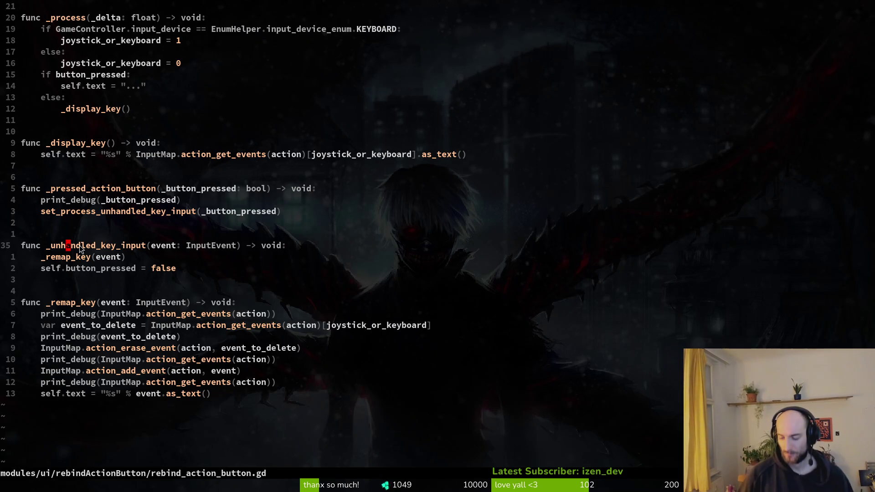
text(oprint_debug("undhan)
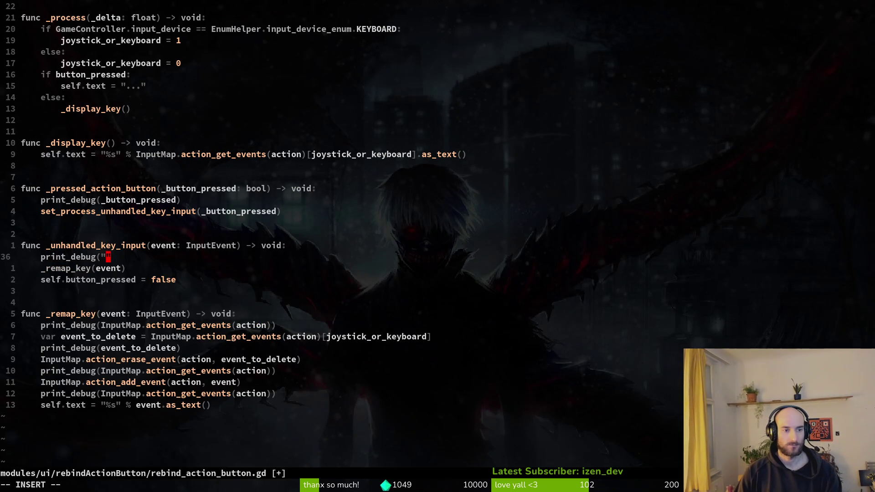
text(dled"))
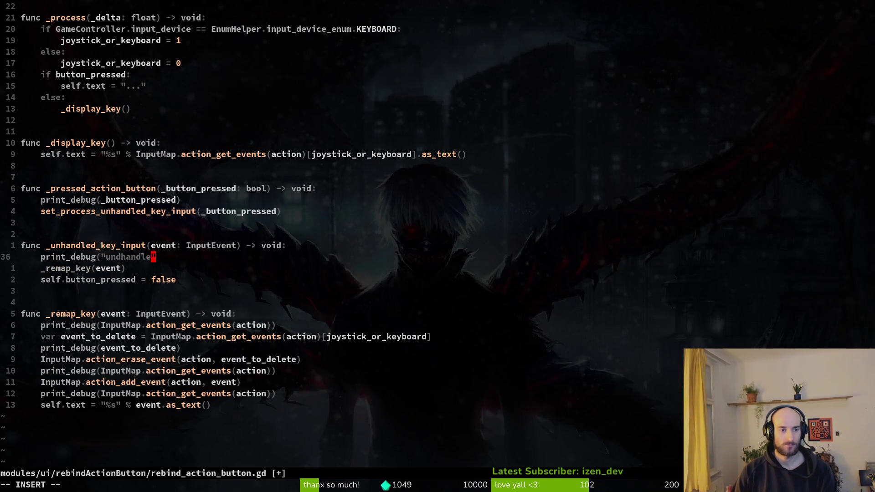
key(Escape)
text(:w)
key(Return)
key(alt+Tab)
key(F5)
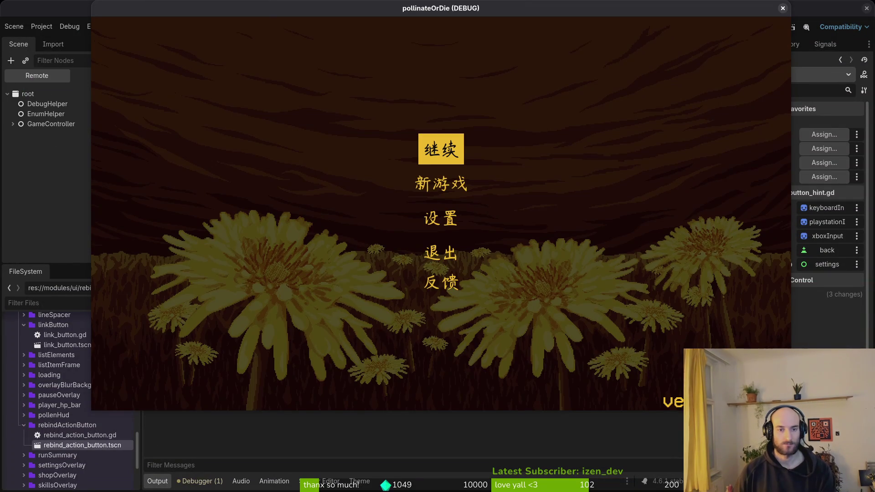
Check the 控制 tab from the main menu's settings, then start gameplay
key(Down)
key(Down)
key(Return)
key(e)
key(e)
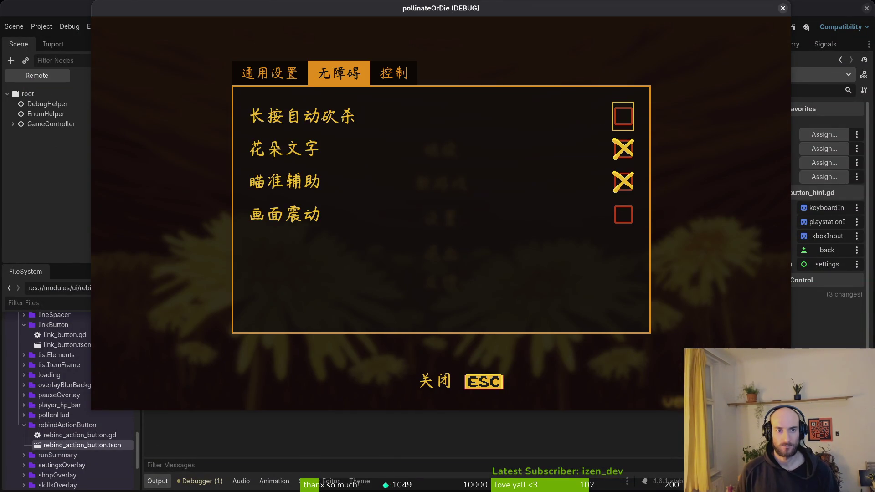
drag(402, 4, 551, 26)
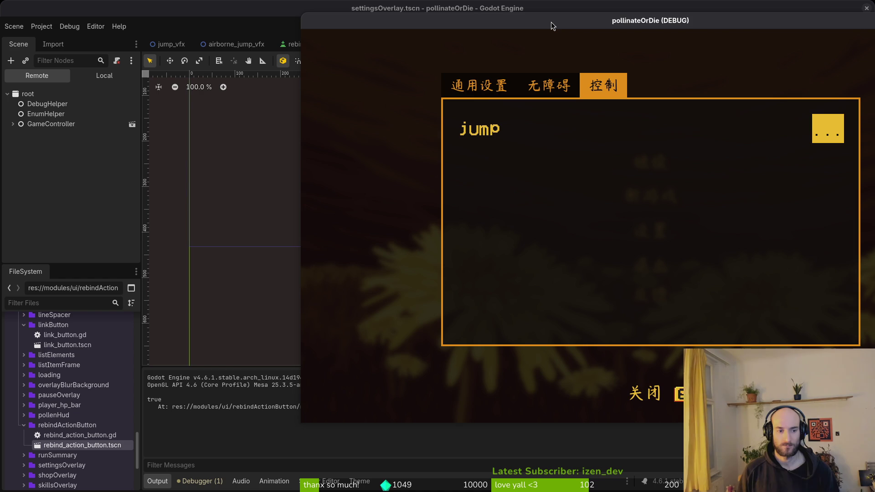
key(Escape)
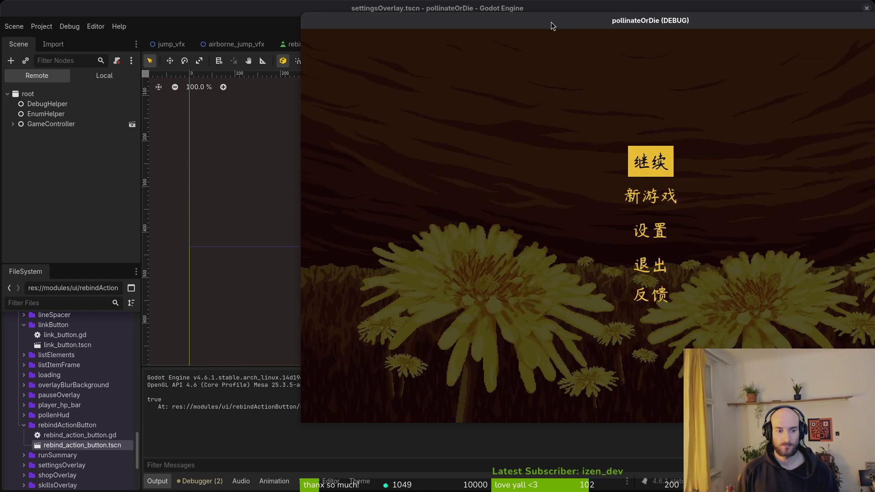
key(Return)
From the pause menu's settings 控制 tab, trigger the jump rebind, then stop the game
key(Escape)
key(Down)
key(Down)
key(Return)
key(e)
key(e)
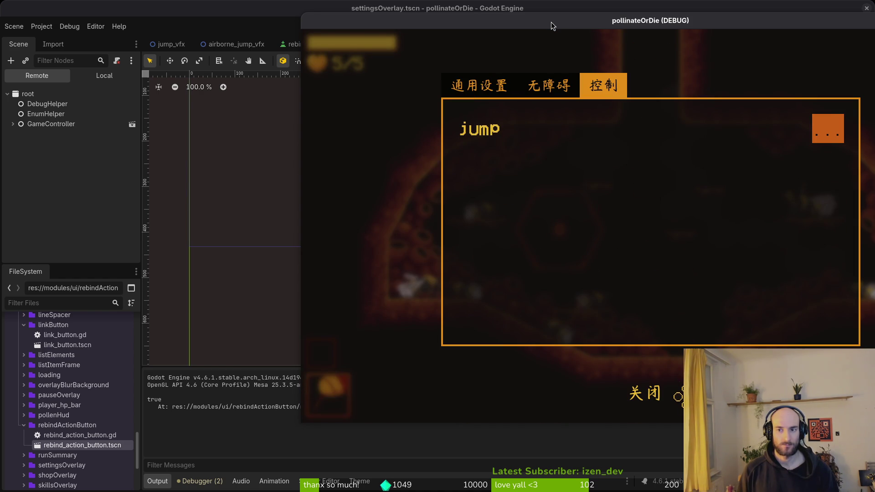
key(q)
key(e)
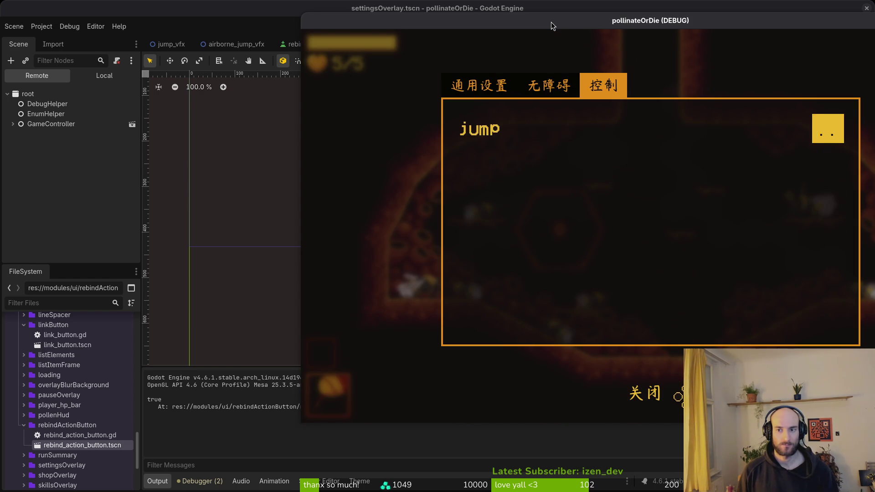
key(Return)
key(Return)
key(Return)
key(Return)
key(Return)
key(Return)
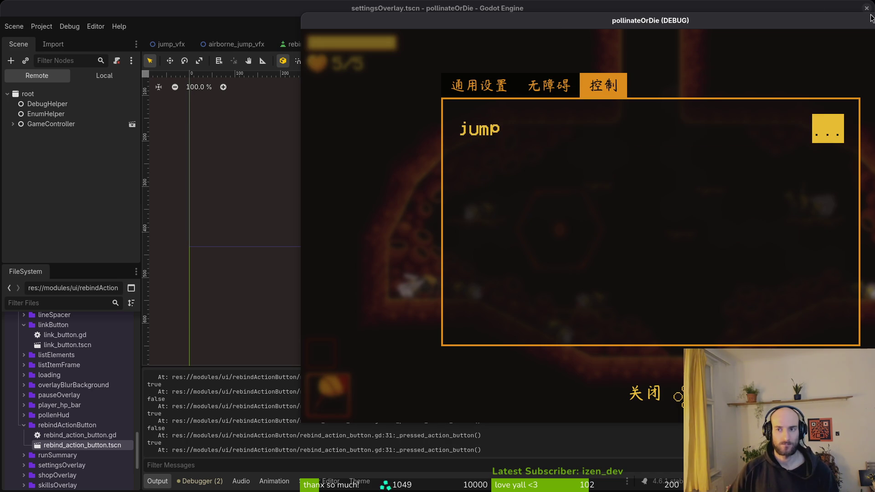
click(866, 21)
key(alt+Tab)
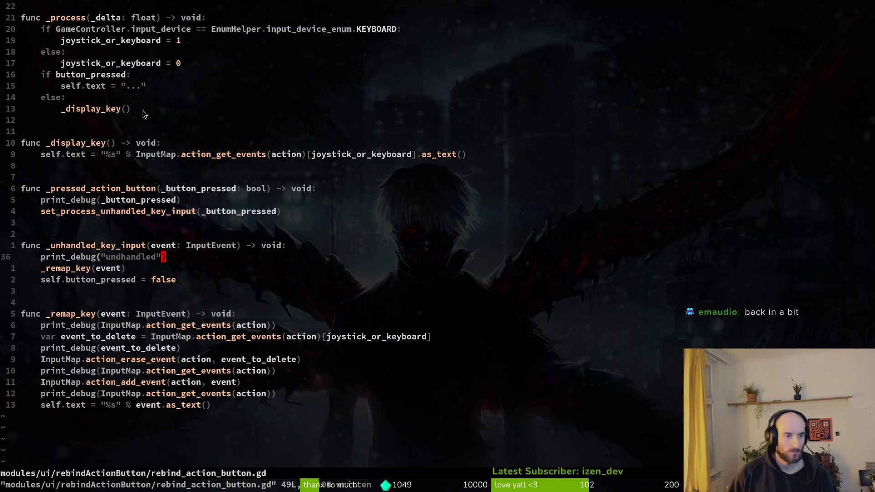
Search for _unhandled_key_input and jump to its set_process call in _ready
click(78, 269)
click(116, 257)
click(89, 246)
scroll(315, 90, up, 2)
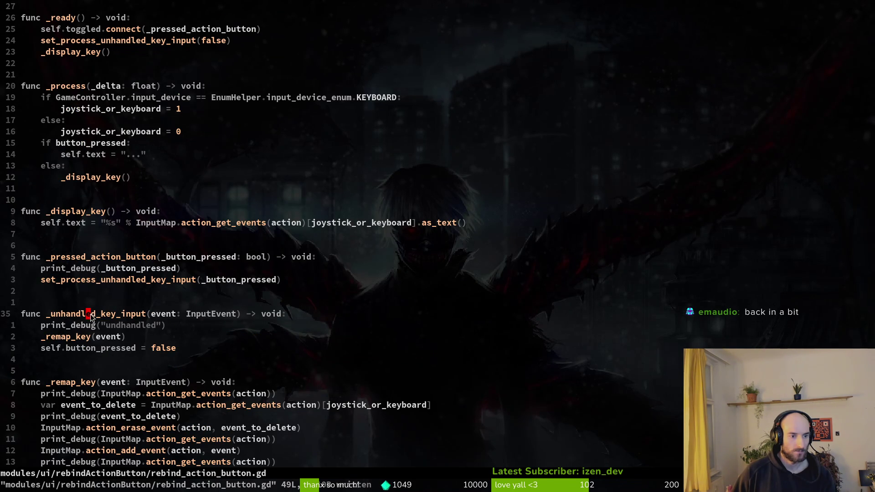
key(b)
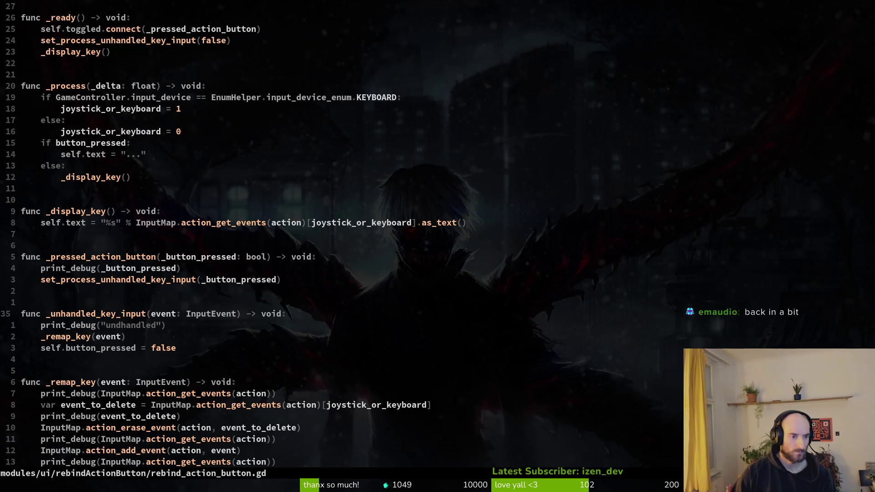
key(space)
key(s)
key(w)
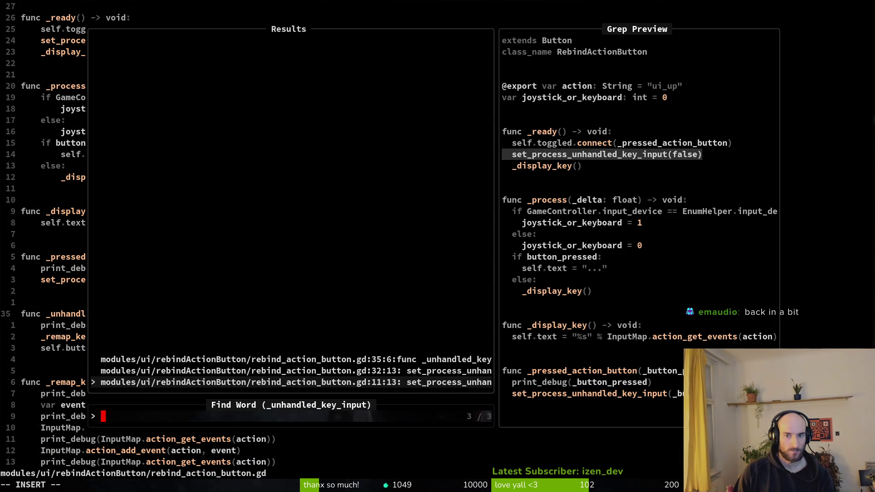
key(Return)
Duplicate that line in _ready as set_process_unhandled_input(false)
text(Vyp)
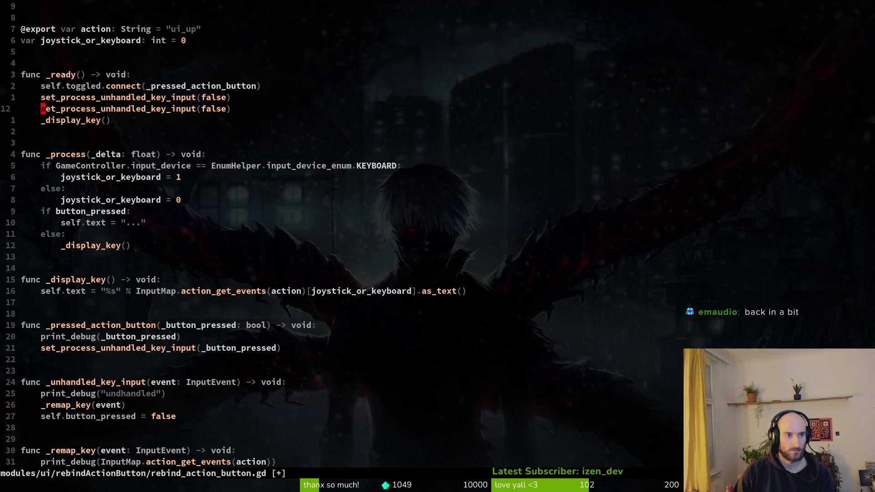
text(cwset_pro)
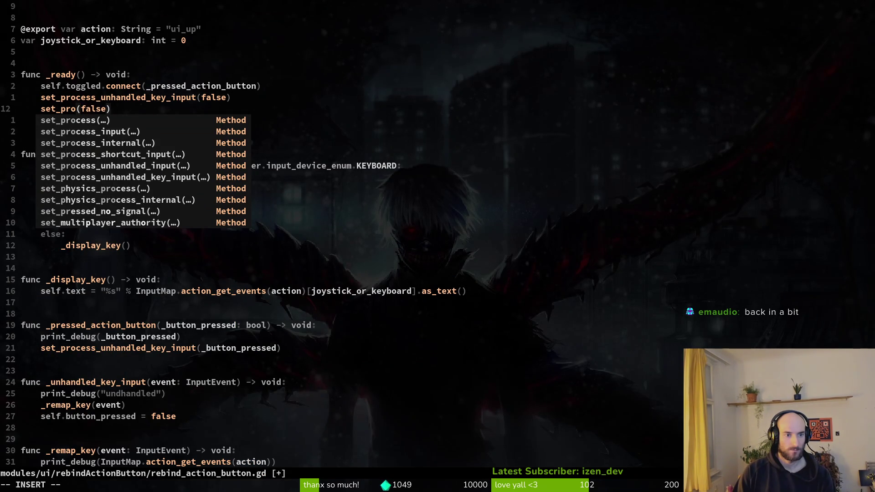
key(Down)
key(Down)
key(Down)
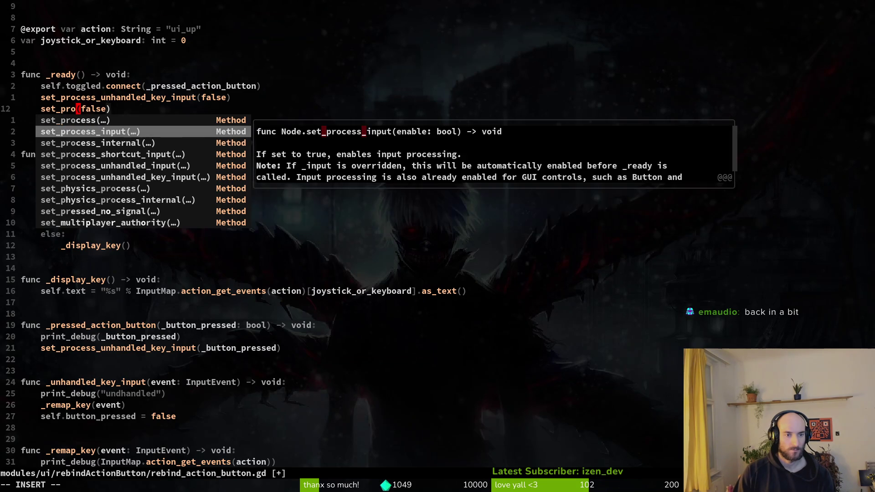
key(Down)
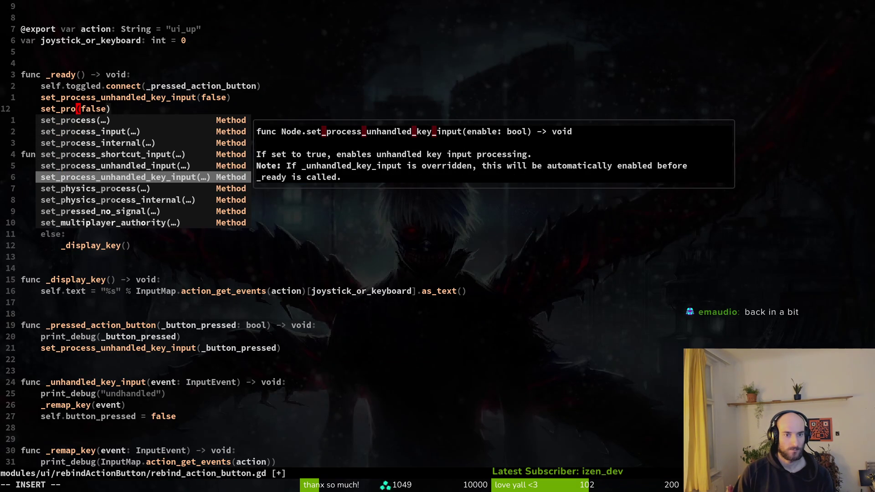
key(Up)
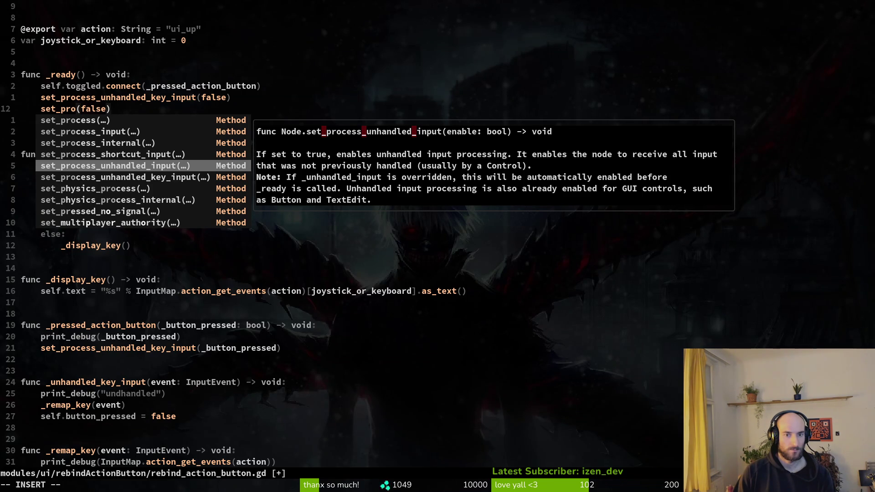
key(Down)
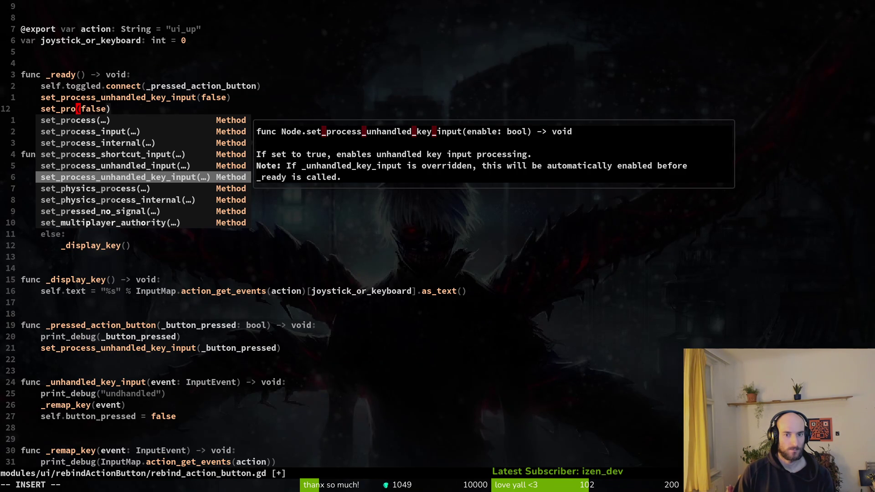
key(Up)
key(Down)
key(Escape)
key(a)
key(BackSpace)
key(BackSpace)
key(BackSpace)
key(Down)
key(Return)
key(Delete)
key(Escape)
Rename the call in _pressed_action_button to set_process_unhandled_input, save, and relaunch the game
key(j)
key(j)
key(j)
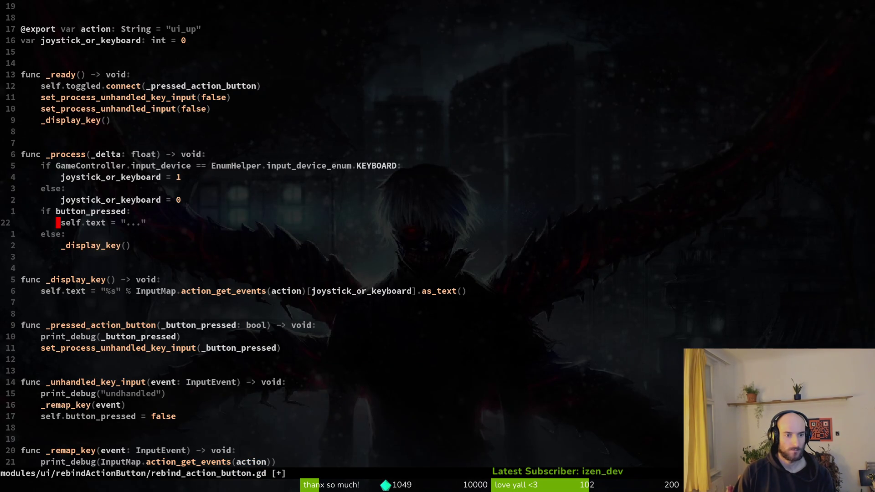
key(j)
key(j)
key(j)
key(j)
key(j)
key(j)
text(ciwset_process_unhandled_input)
key(Escape)
text(:w)
key(Return)
key(alt+Tab)
key(F5)
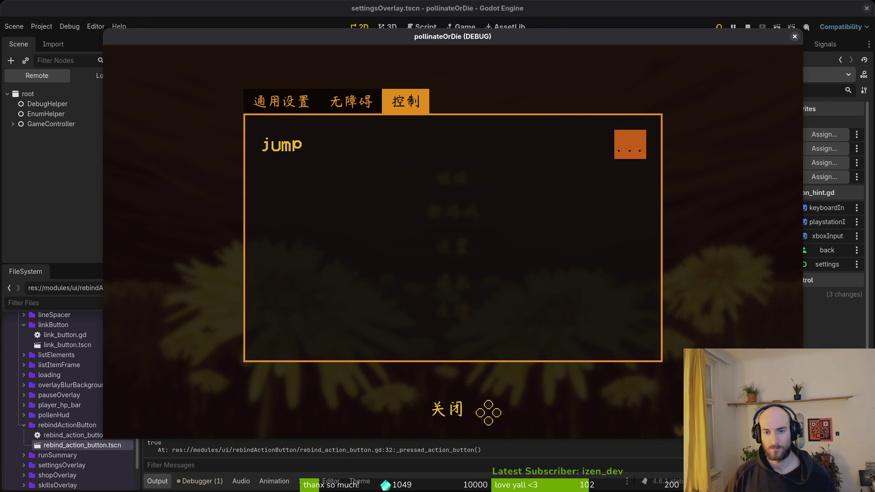
Continue the game and open the Controls tab from the pause menu's settings
key(Escape)
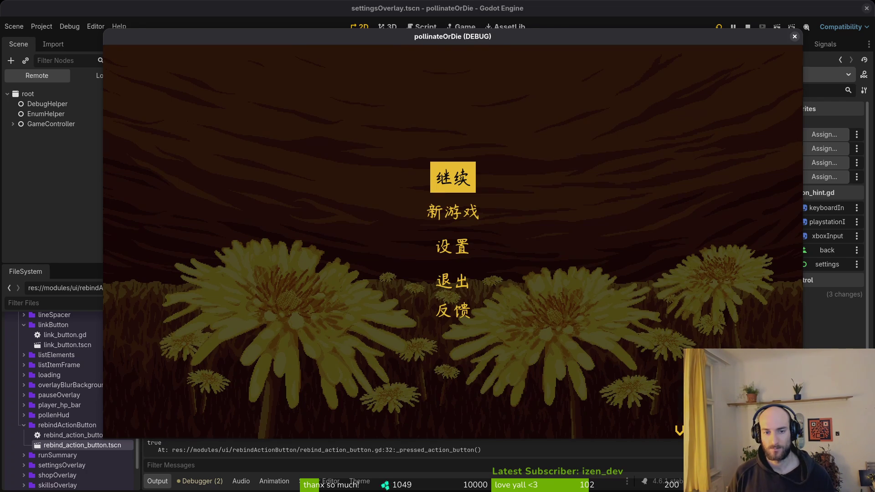
key(Return)
key(Escape)
key(Down)
key(Down)
key(Return)
key(e)
key(e)
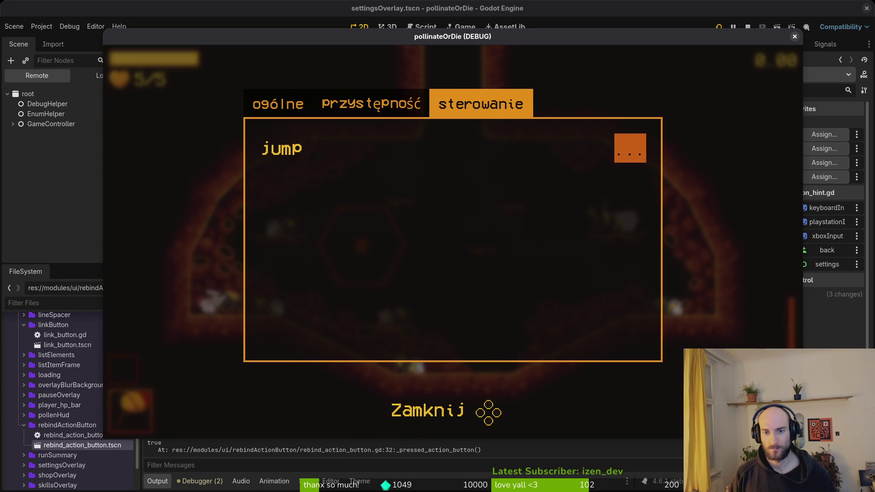
Reopen settings, rebind jump on the Controls tab, then close the game window
key(Escape)
key(Return)
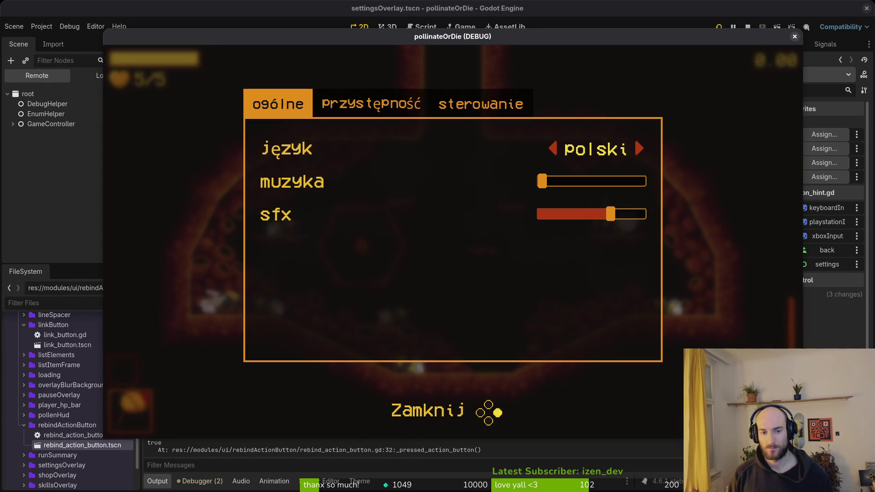
key(e)
key(e)
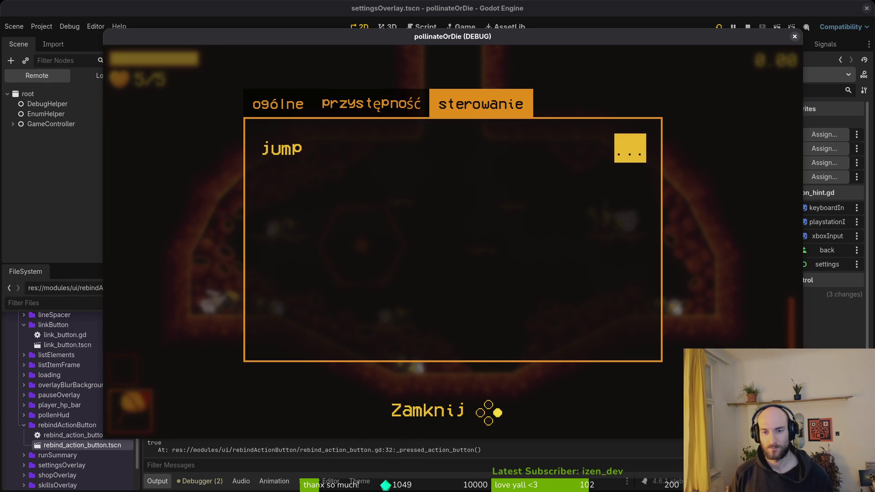
key(q)
key(e)
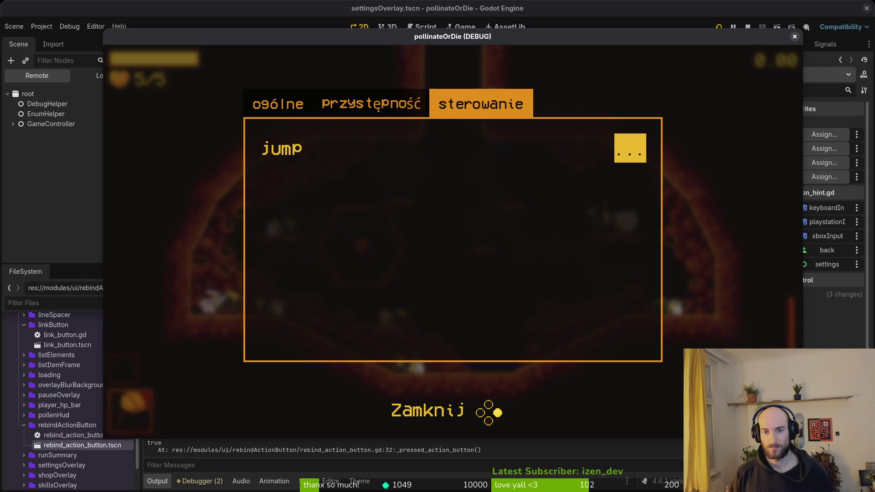
key(Return)
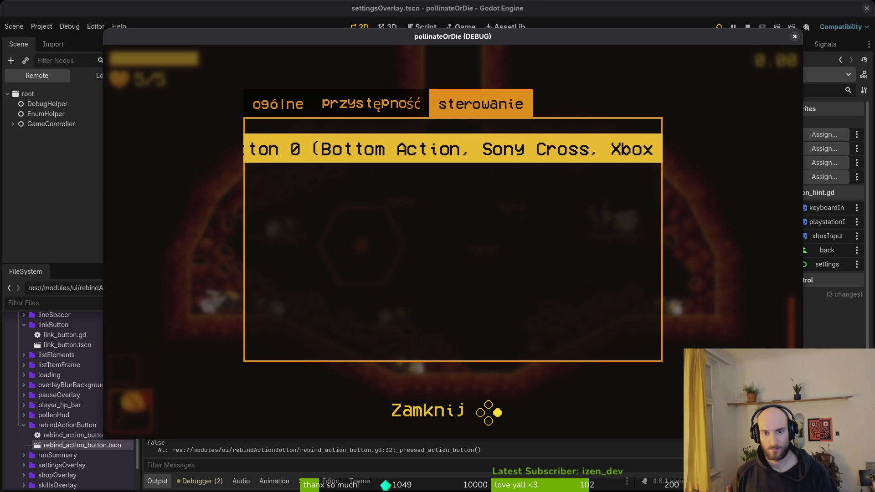
key(space)
key(q)
key(q)
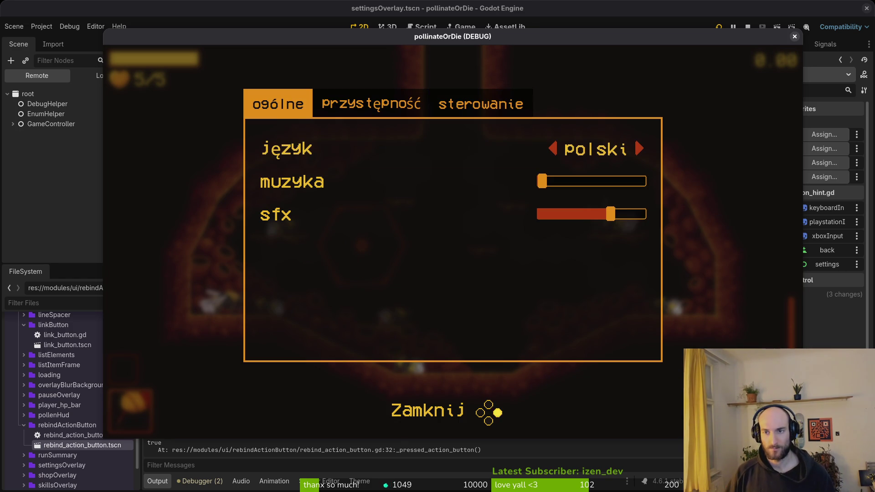
click(794, 36)
key(alt+Tab)
Yank the whole rebind_action_button.gd with ggVGy and save with :w
click(291, 239)
key(shift+v)
key(g)
key(g)
key(shift+g)
key(y)
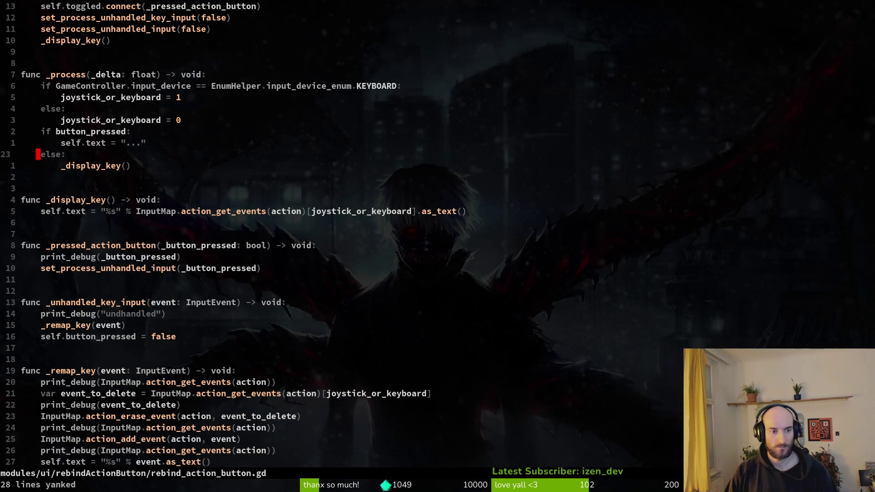
key(g)
key(g)
key(shift+v)
key(shift+g)
text(y:w)
key(Return)
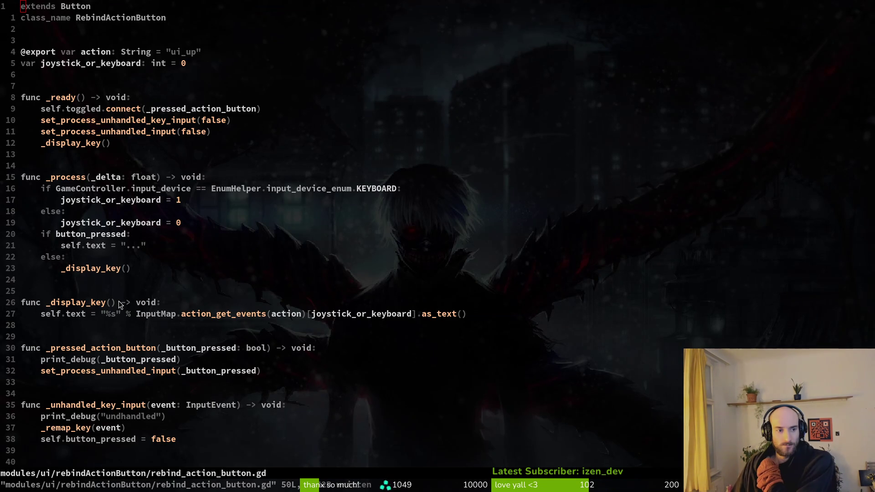
Copy the entire script with ggVGy and save it
click(110, 141)
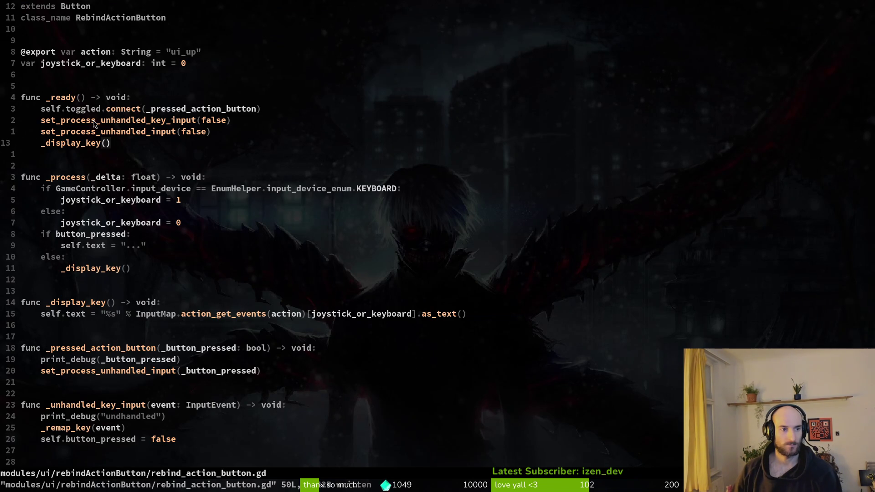
click(137, 133)
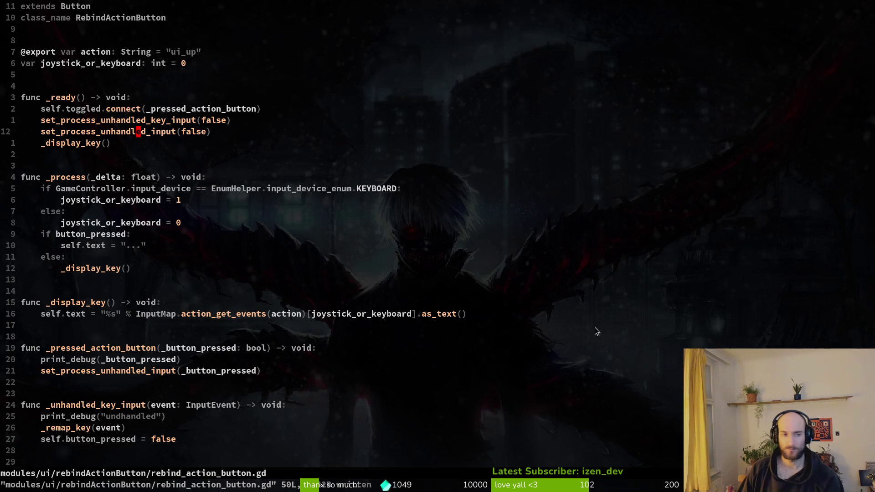
key(g)
key(g)
text(VGy)
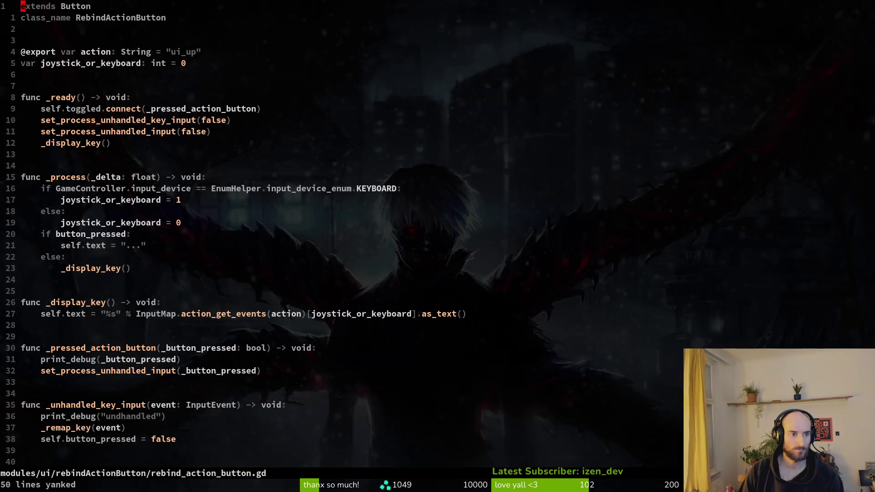
text(:w)
key(Return)
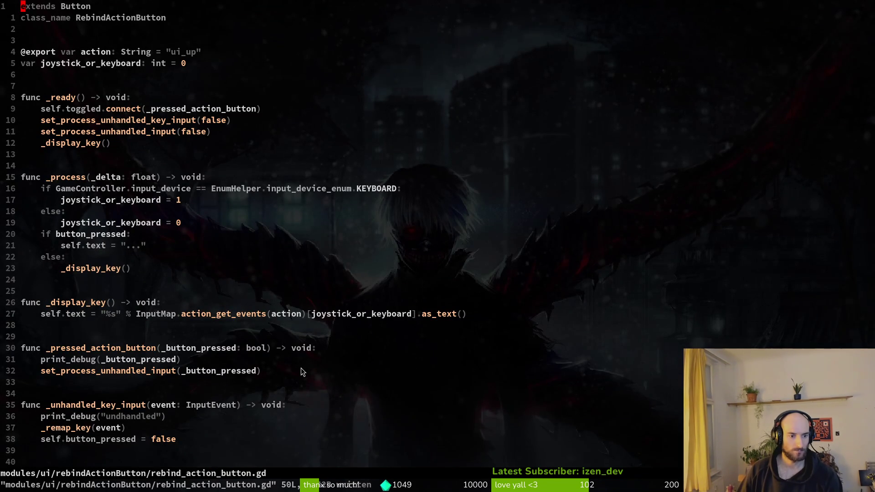
Rename the _unhandled_key_input handler to _unhandled_input and save
click(75, 405)
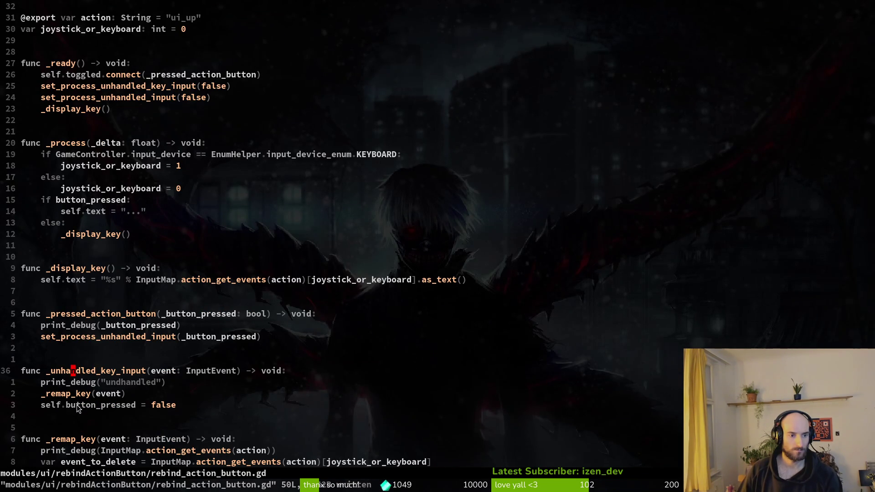
scroll(159, 355, down, 2)
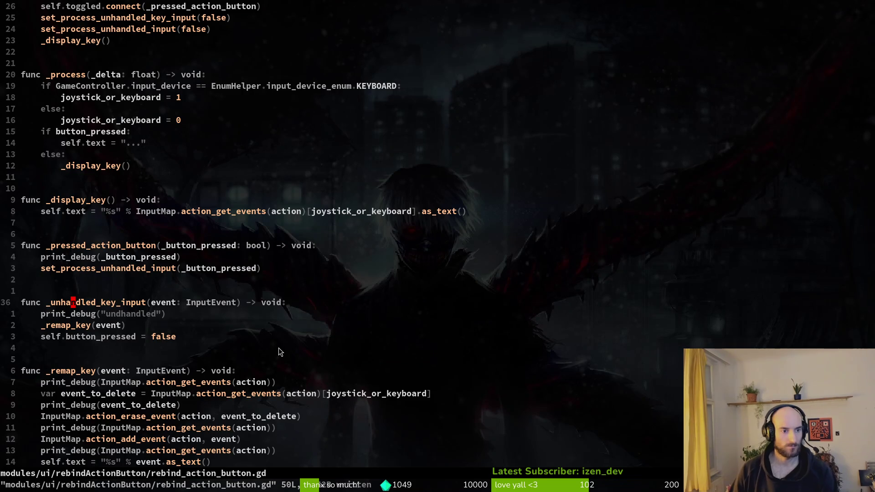
text(ciw_un)
key(Tab)
key(Return)
key(Delete)
key(Delete)
key(Delete)
key(Escape)
text(:w)
key(Return)
Review the set_process_unhandled_input call and the joystick_or_keyboard = 0 line
click(168, 257)
key(j)
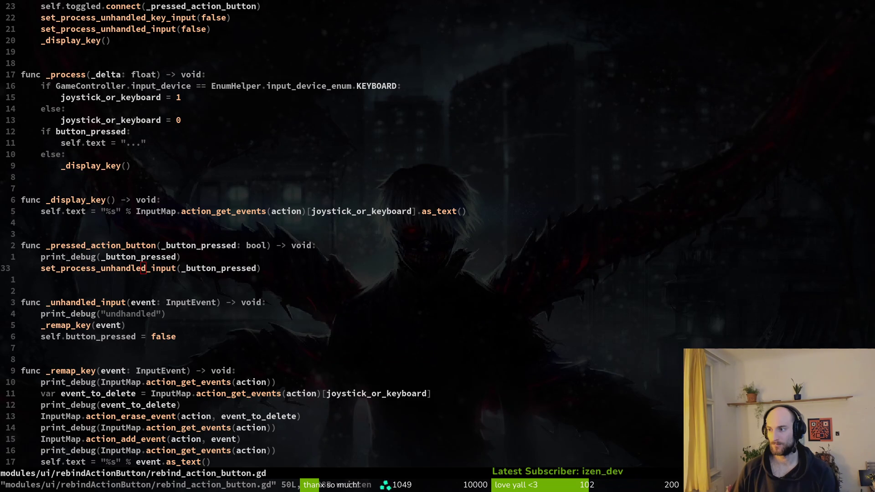
click(449, 121)
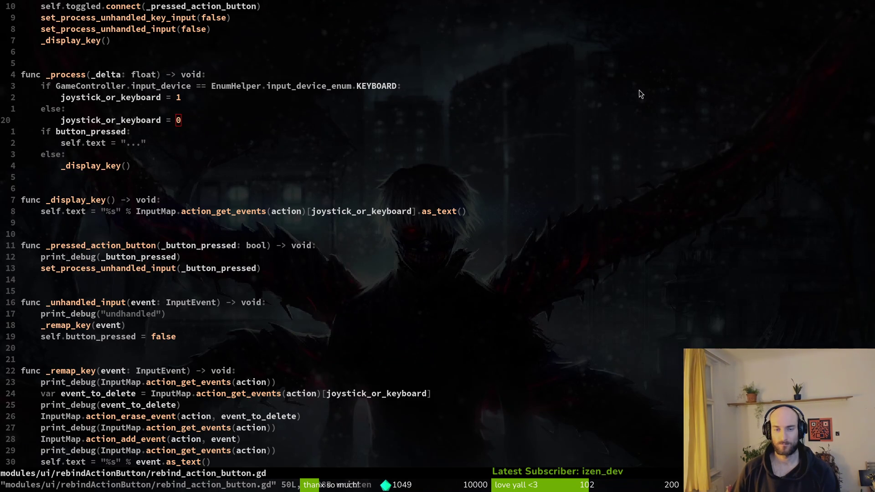
key(alt+Tab)
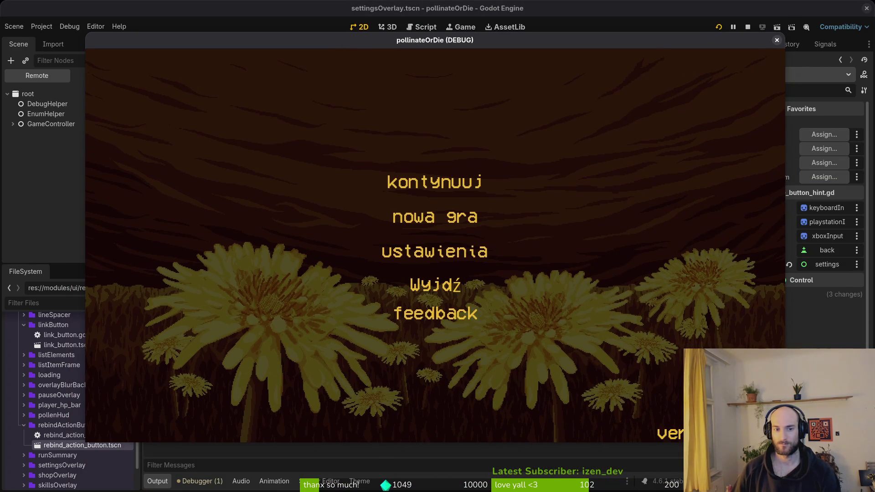
Restart the game, open settings on the controls tab, and press Space for jump
key(Return)
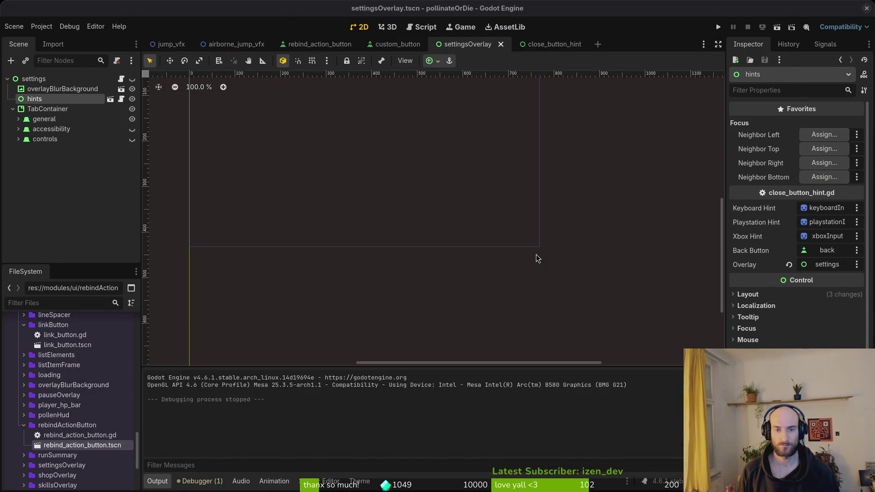
click(722, 26)
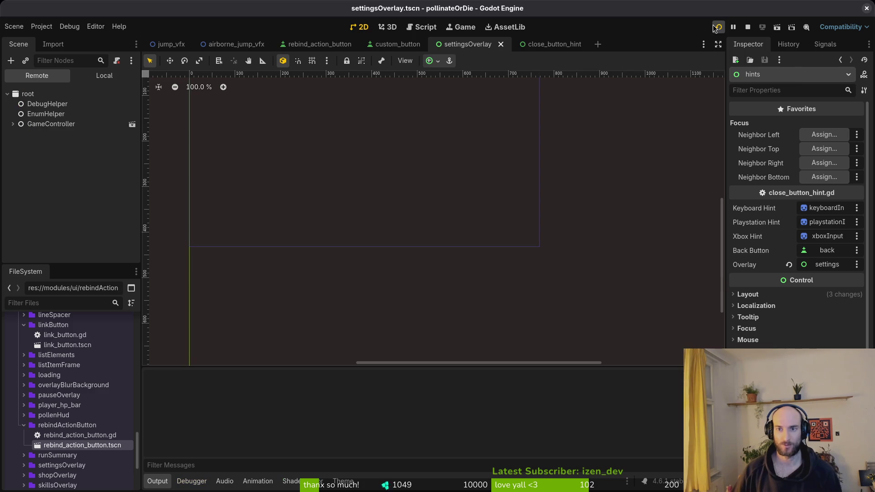
key(Down)
key(Down)
key(Return)
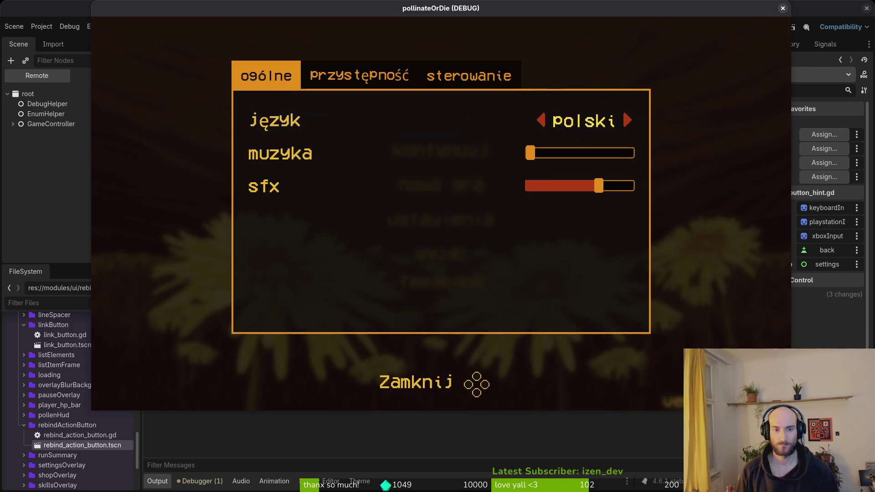
key(ctrl+Tab)
key(ctrl+Tab)
key(space)
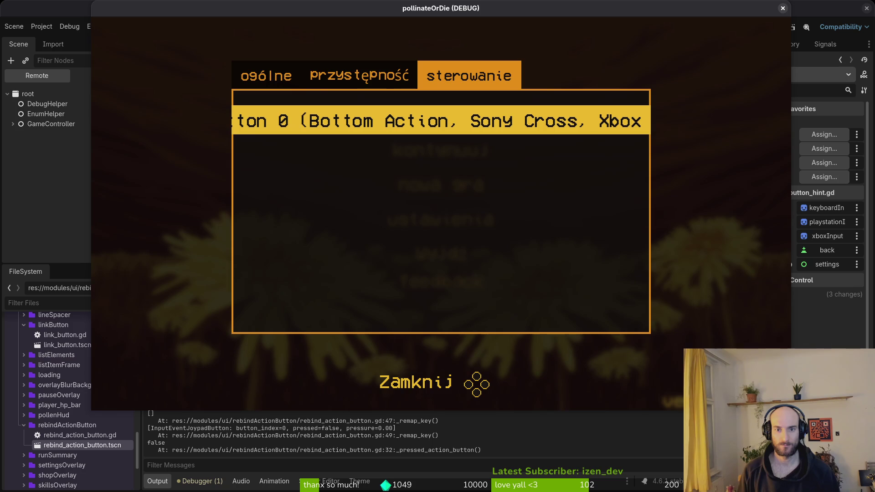
Close and reopen the settings' controls tab, then stop the session with F8
key(Escape)
key(Down)
key(Down)
key(Return)
key(e)
key(e)
key(F8)
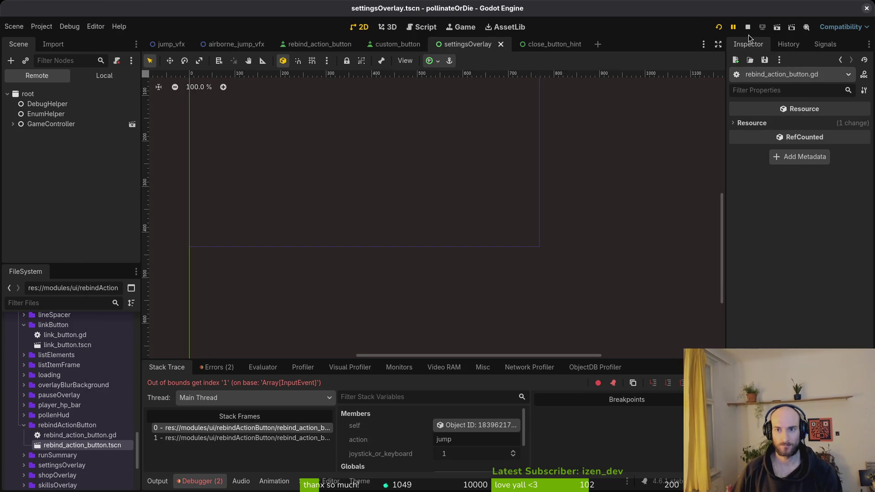
Run the game, close its window, and relaunch it
click(716, 28)
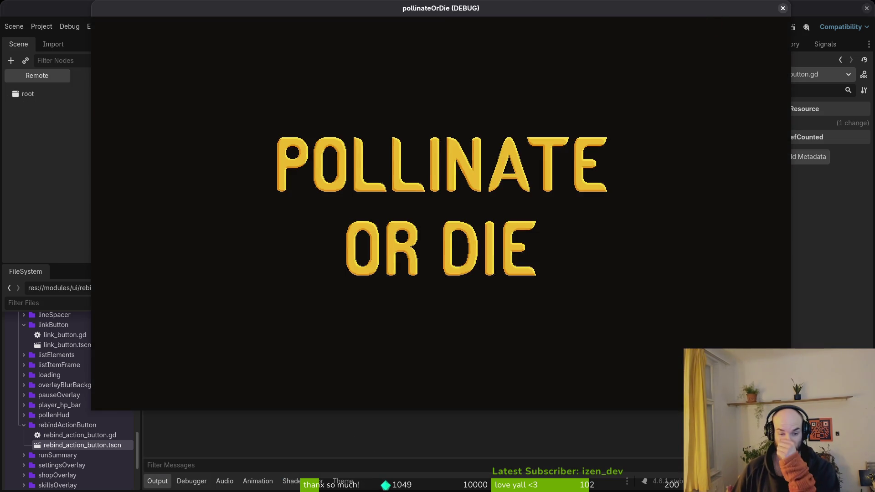
key(Down)
key(Down)
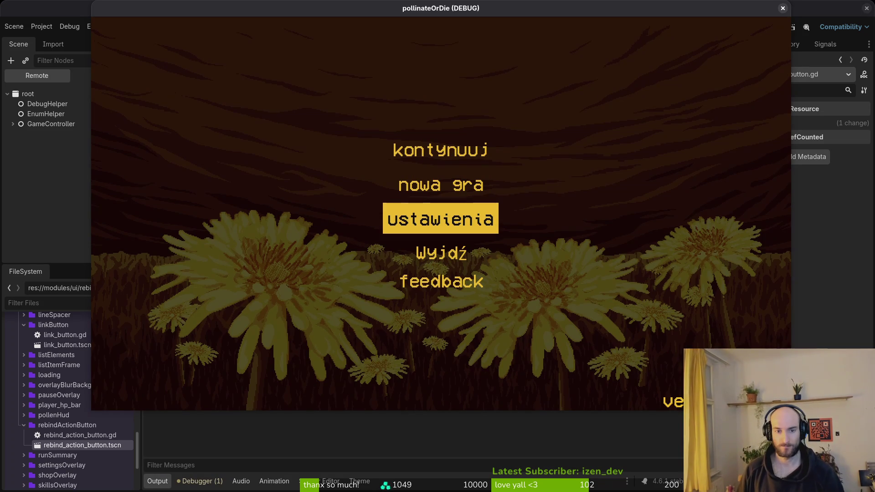
click(783, 8)
click(718, 28)
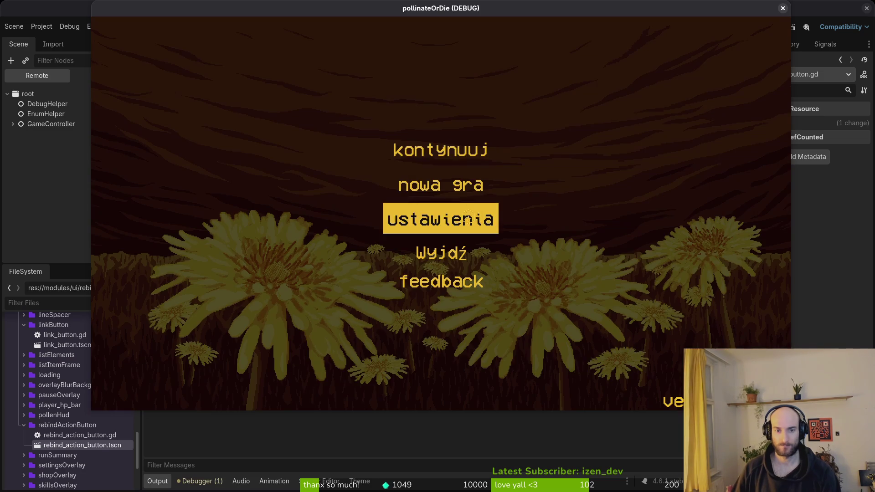
In ustawienia > sterowanie, rebind the jump action from Space to W
click(468, 214)
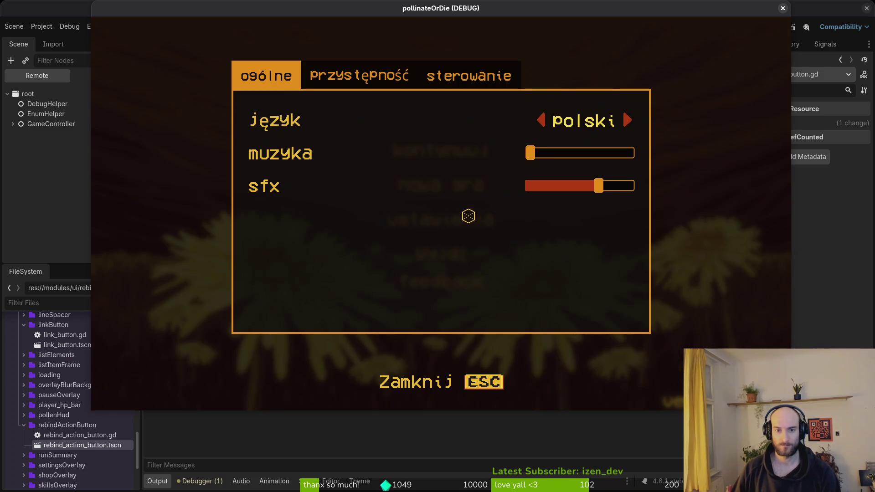
click(483, 77)
click(591, 120)
key(w)
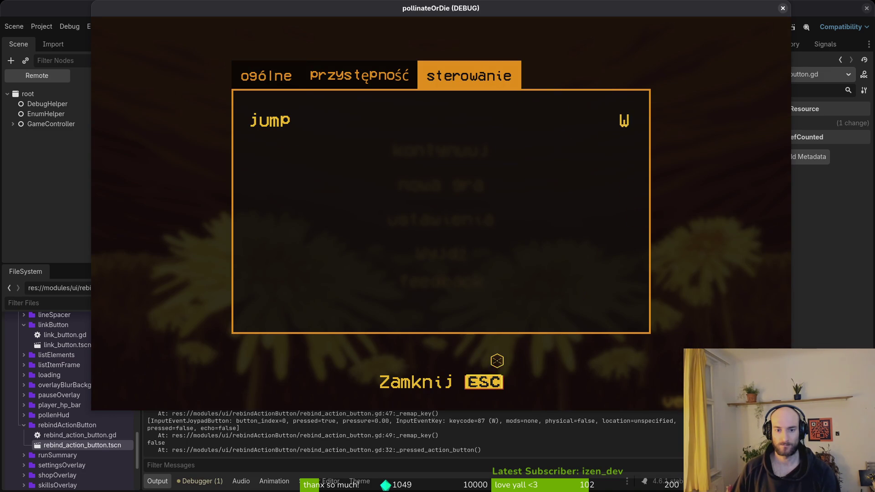
Close and reopen the settings overlay, close it again, then choose Wyjdź to quit
click(481, 383)
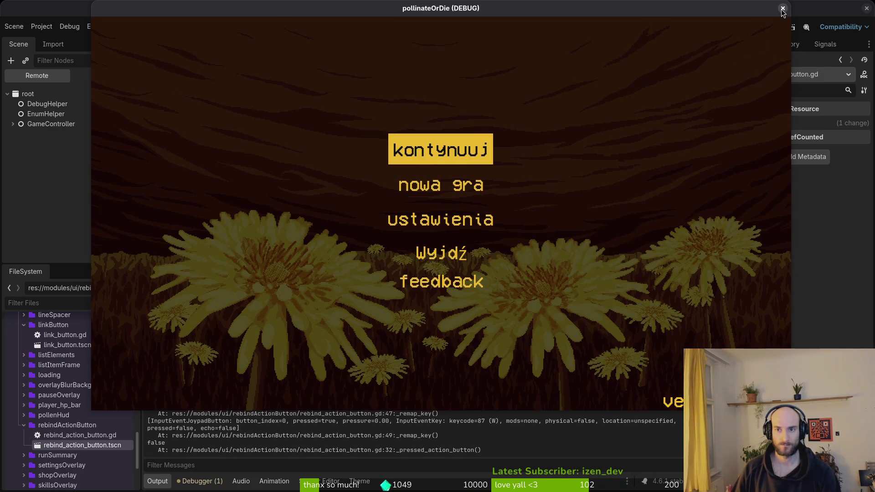
click(439, 219)
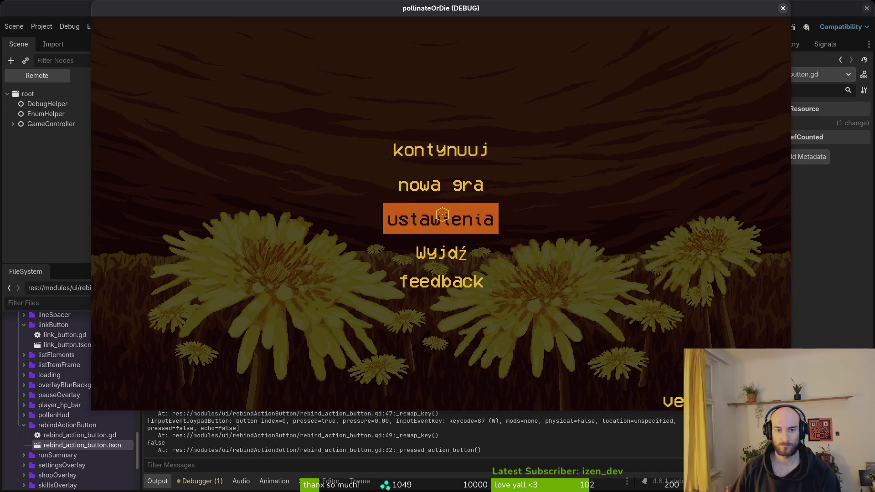
click(457, 381)
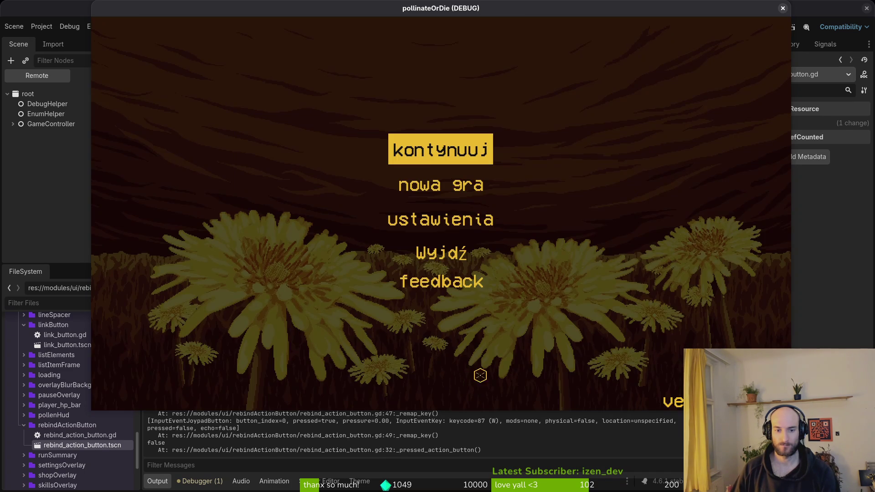
click(476, 242)
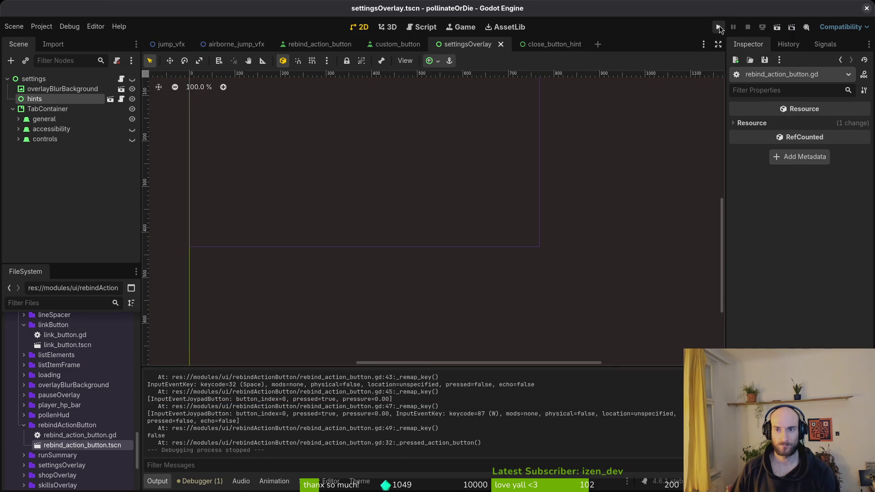
Open close_button_hint.tscn and select its back button node
click(544, 44)
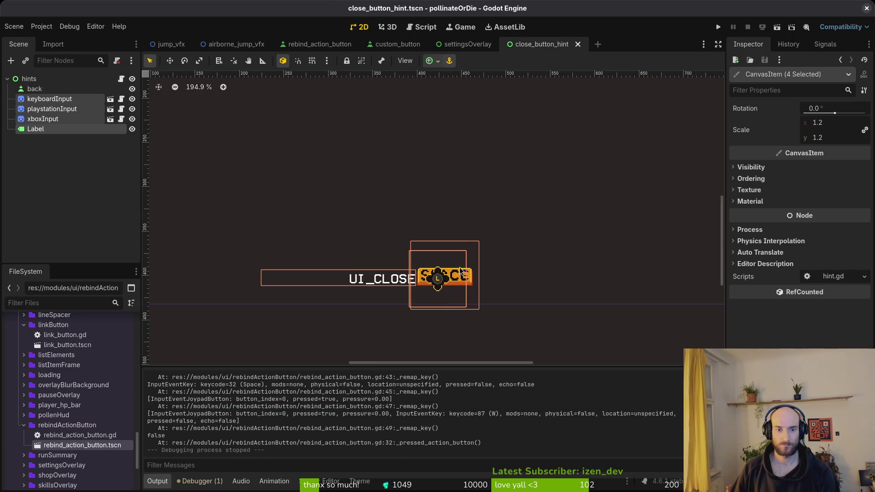
click(29, 79)
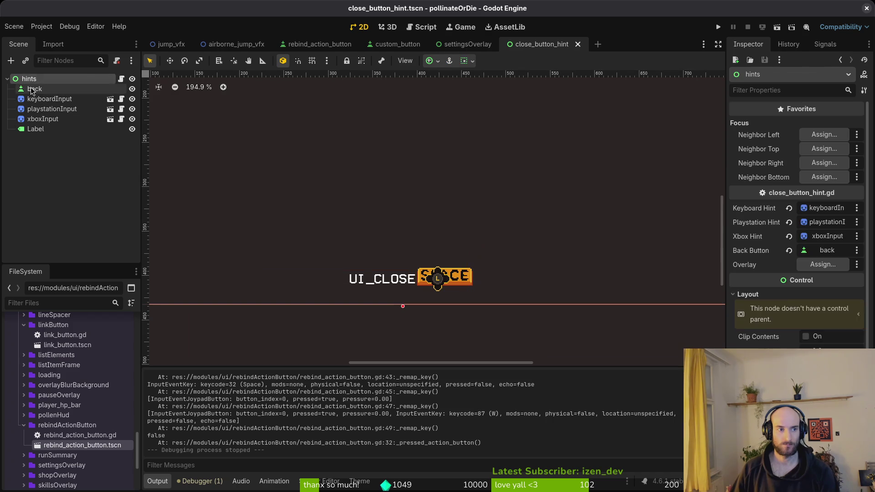
click(31, 89)
scroll(446, 285, up, 3)
scroll(435, 285, down, 2)
scroll(396, 314, up, 4)
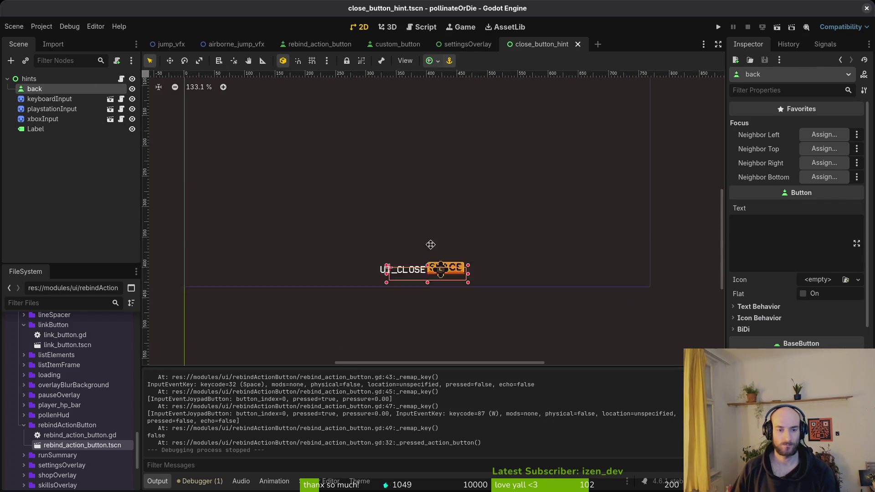
click(345, 224)
click(453, 241)
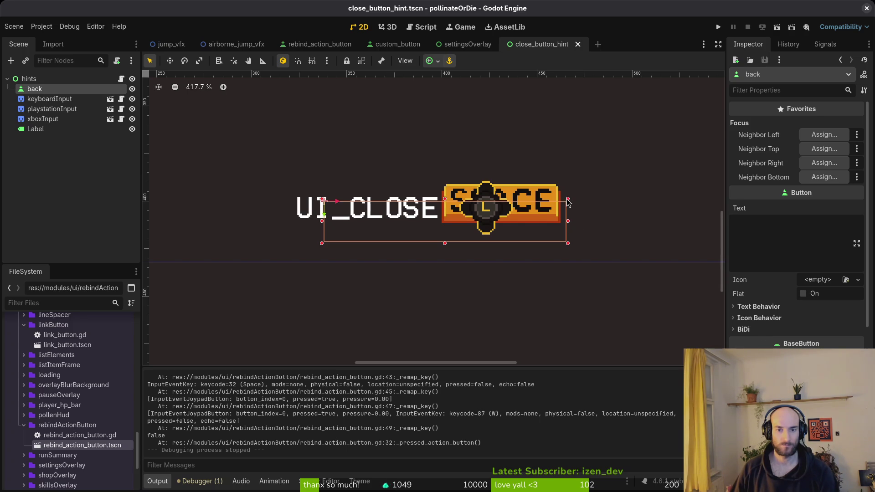
Enlarge the back button's rectangle and move it left over the hint text
drag(568, 199, 630, 170)
scroll(619, 200, down, 5)
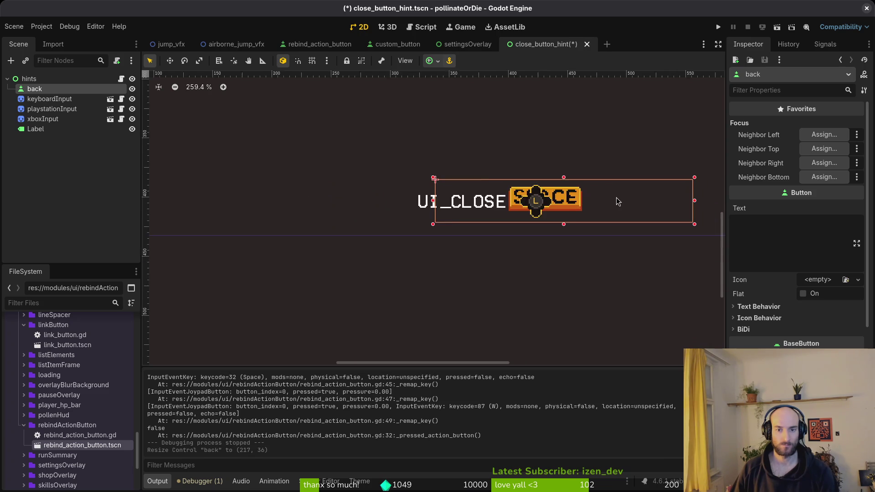
drag(622, 205, 586, 206)
scroll(423, 271, down, 3)
scroll(777, 325, down, 5)
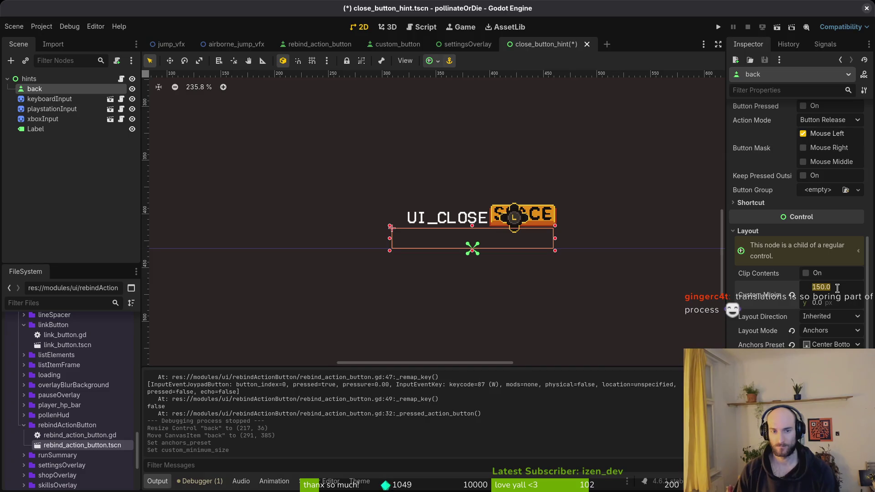
Set the back button's Custom Minimum Size to 180×24 and move it up over the hint
text(180)
key(Return)
click(827, 303)
text(24)
key(Return)
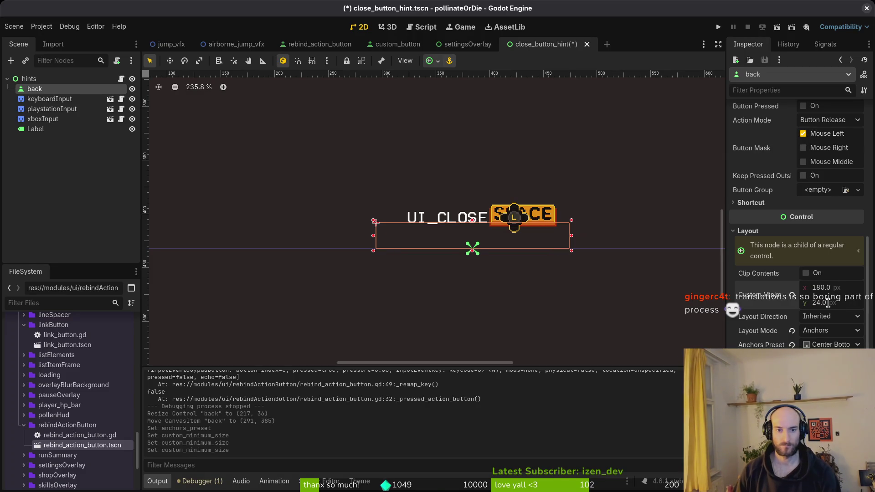
drag(469, 228, 468, 212)
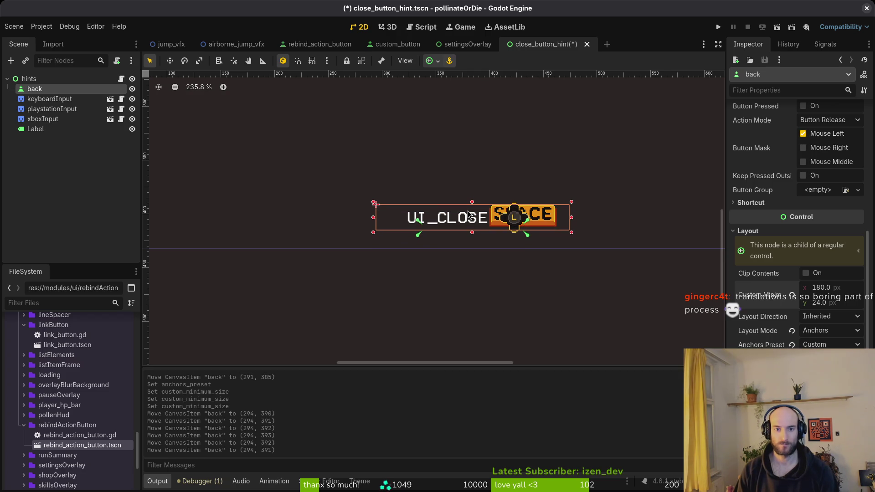
Save close_button_hint.tscn with Ctrl+S, collapse the hints tree, and close the scene
scroll(473, 164, down, 7)
click(539, 225)
key(ctrl+s)
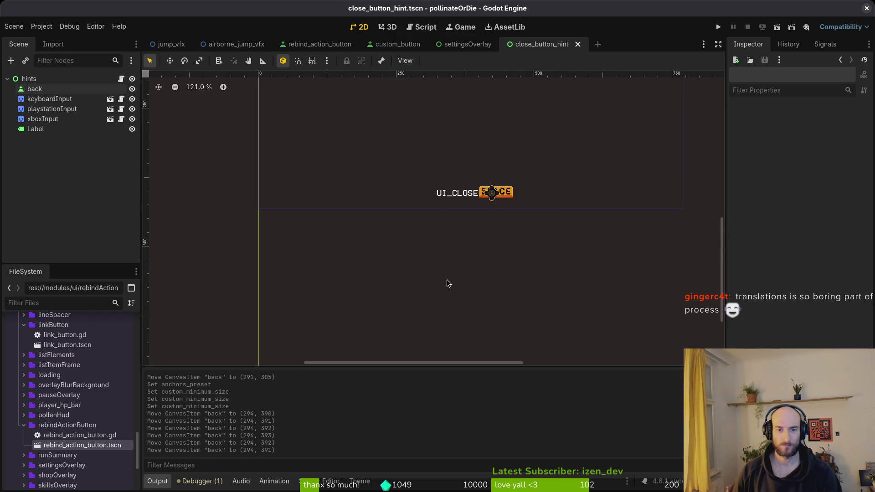
drag(491, 153, 484, 292)
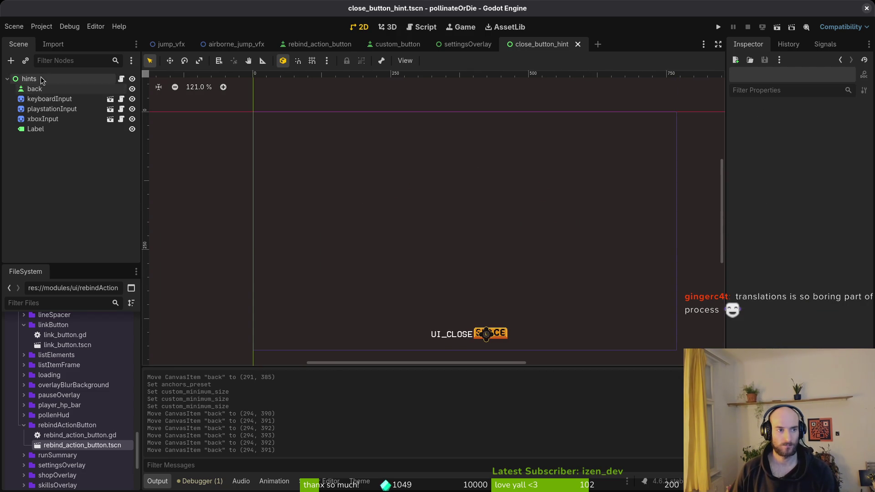
click(7, 79)
click(578, 44)
Run the game and rebind jump to A in ustawienia > sterowanie
key(f)
click(718, 27)
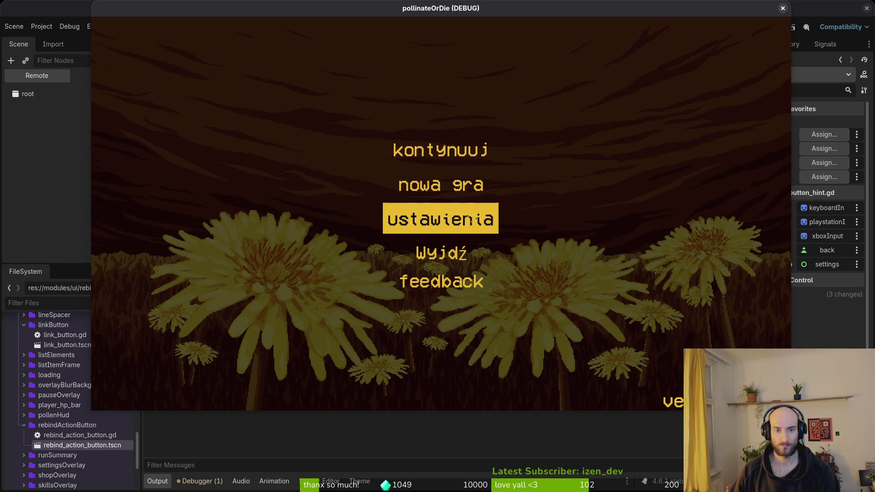
click(495, 216)
click(511, 66)
click(606, 126)
key(a)
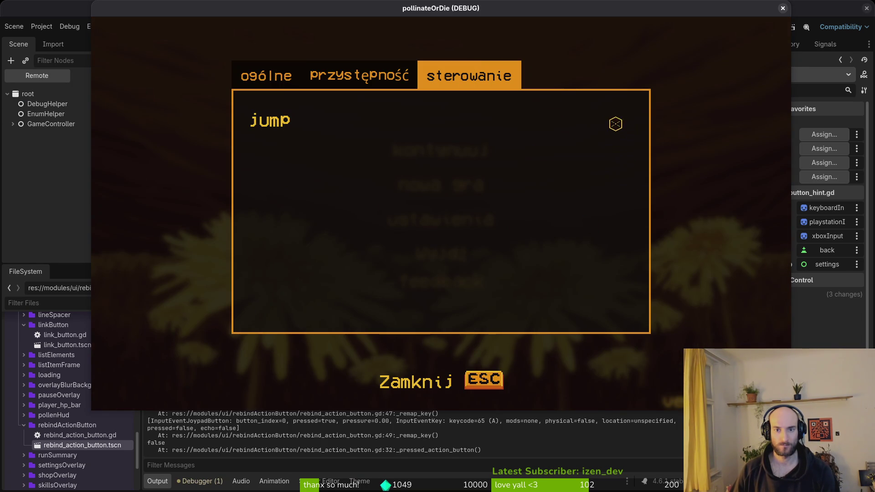
Close and reopen the settings, then rebind jump to S on the Controls tab
key(Escape)
key(Down)
key(Down)
key(Return)
click(496, 73)
click(617, 122)
key(s)
Flip tabs, rebind jump to A, then start another rebind and cancel with Escape
key(e)
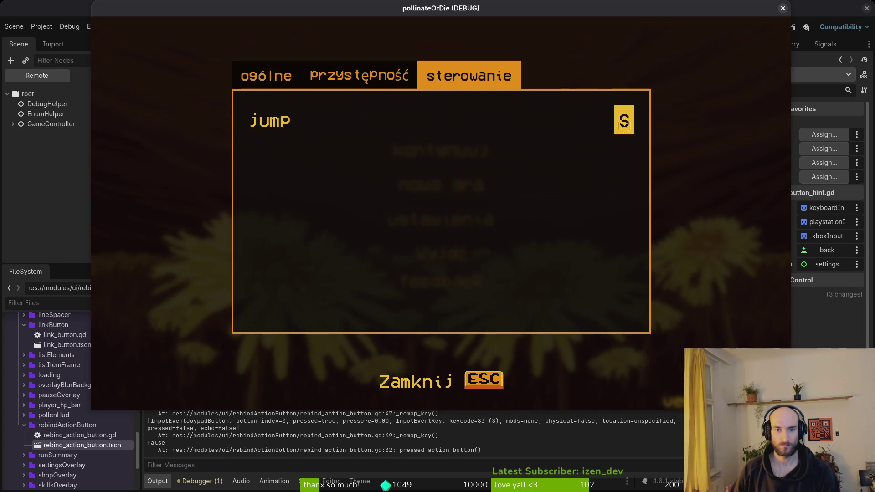
click(624, 123)
key(a)
click(633, 123)
key(Escape)
Reopen the Controls tab, rebind jump to S, and leave it awaiting a new key
key(Down)
key(Down)
key(Return)
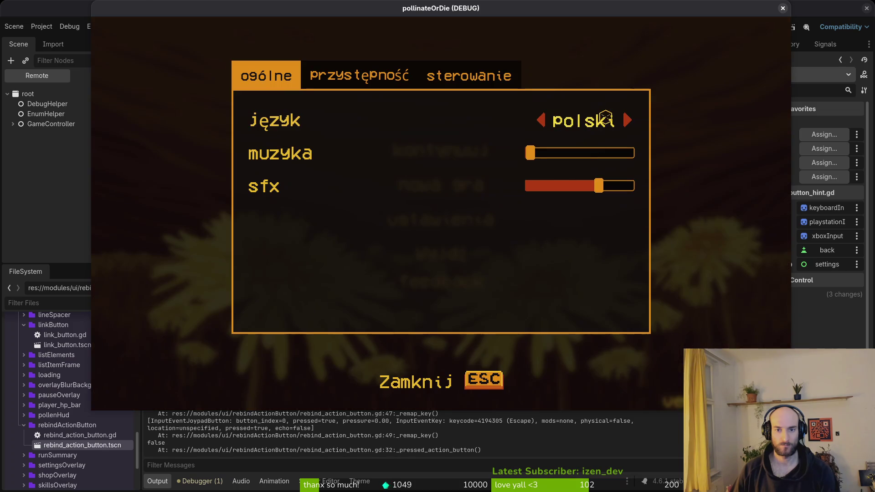
key(e)
click(592, 123)
key(s)
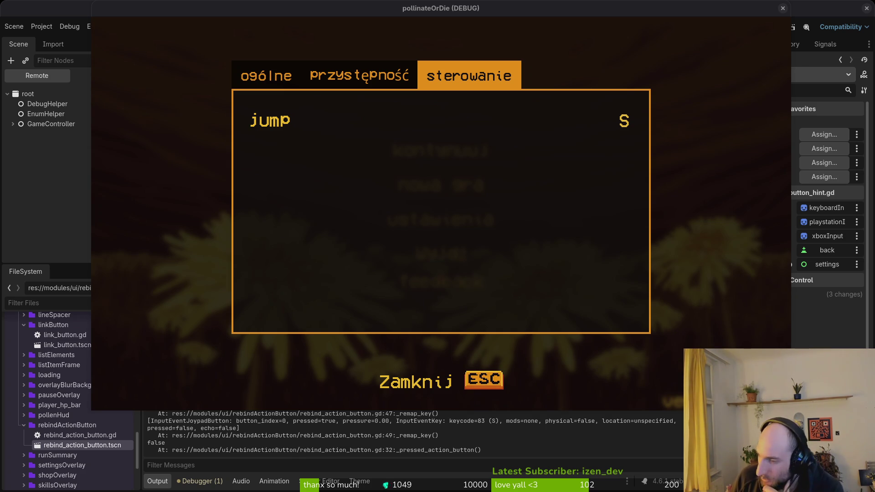
click(623, 119)
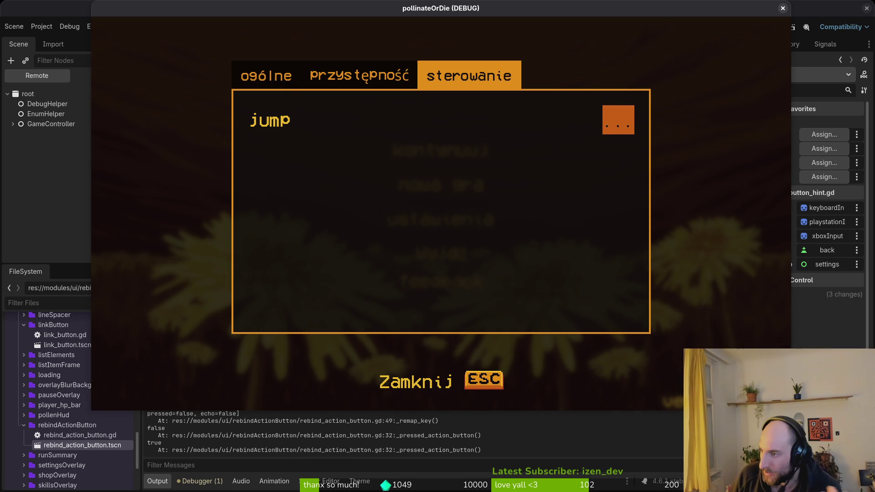
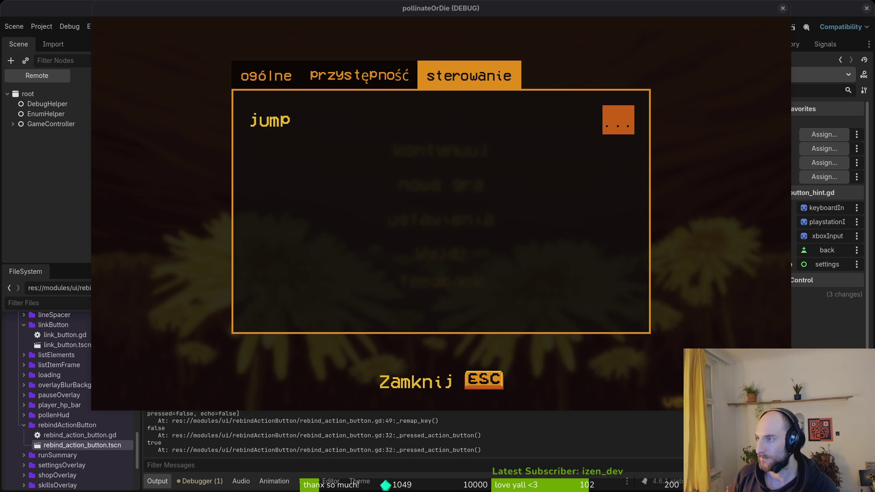
Rebind jump to S, retry and cancel the rebind twice, then close settings with Esc
click(618, 126)
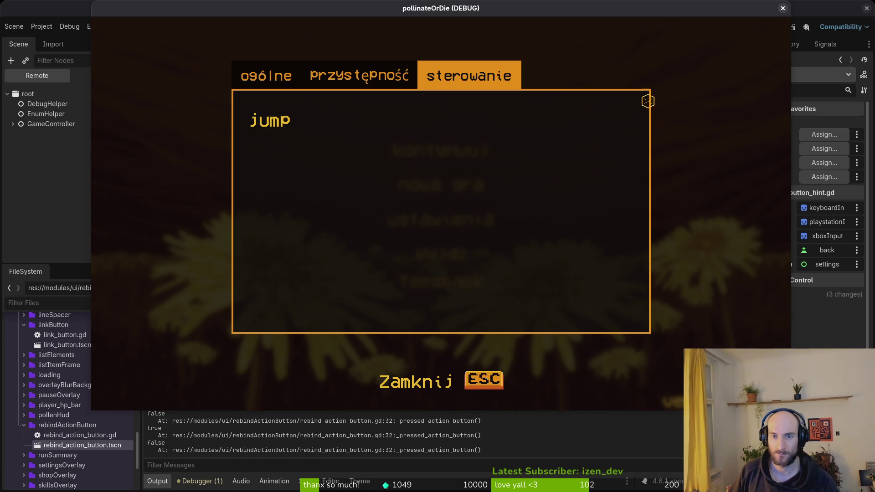
key(s)
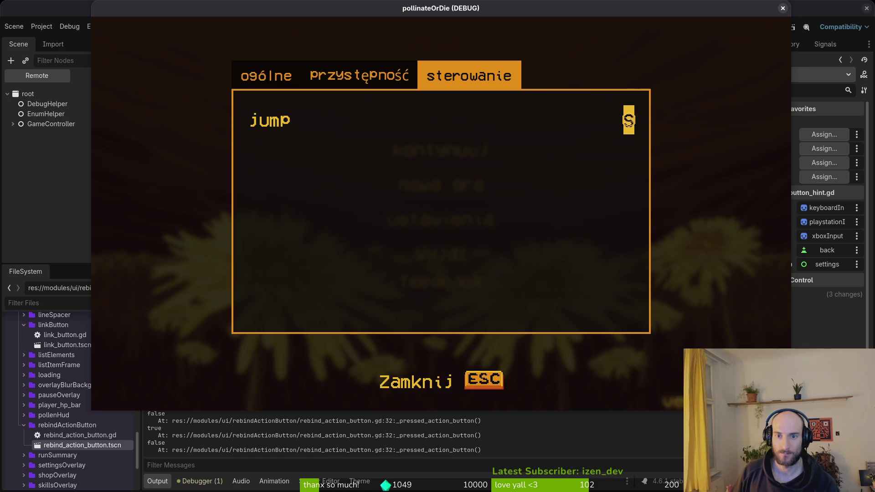
click(628, 119)
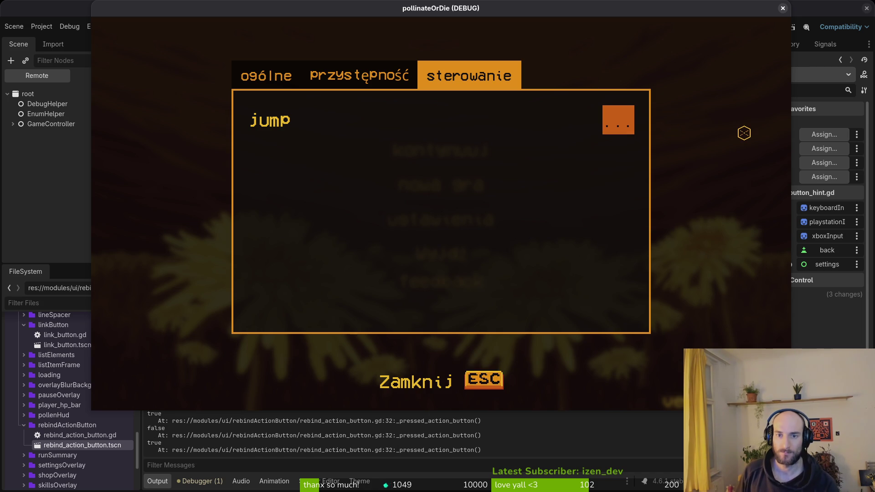
click(612, 120)
click(630, 119)
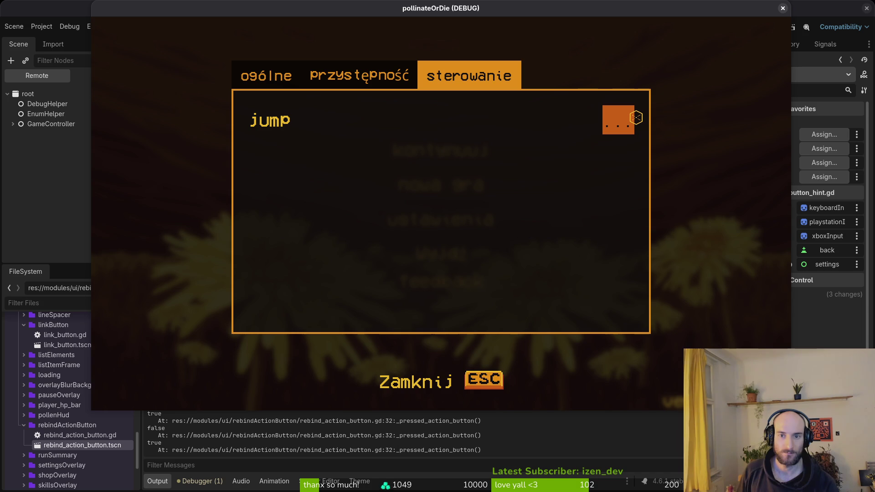
click(617, 119)
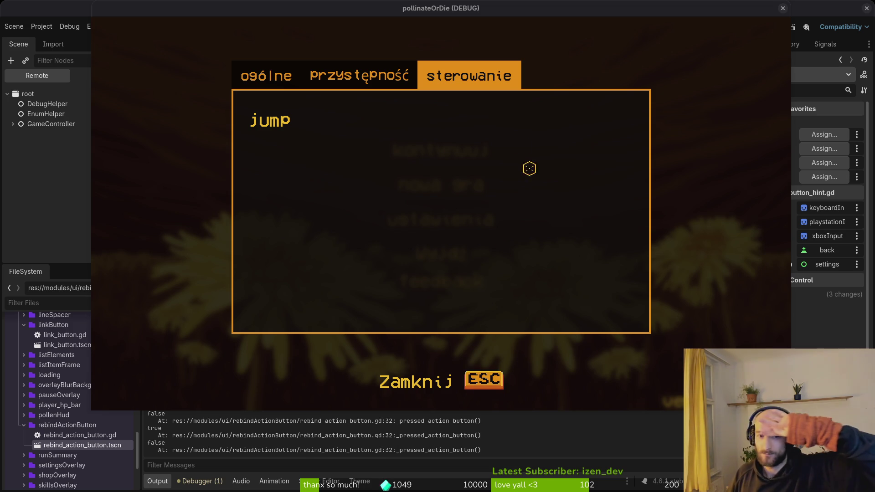
key(Escape)
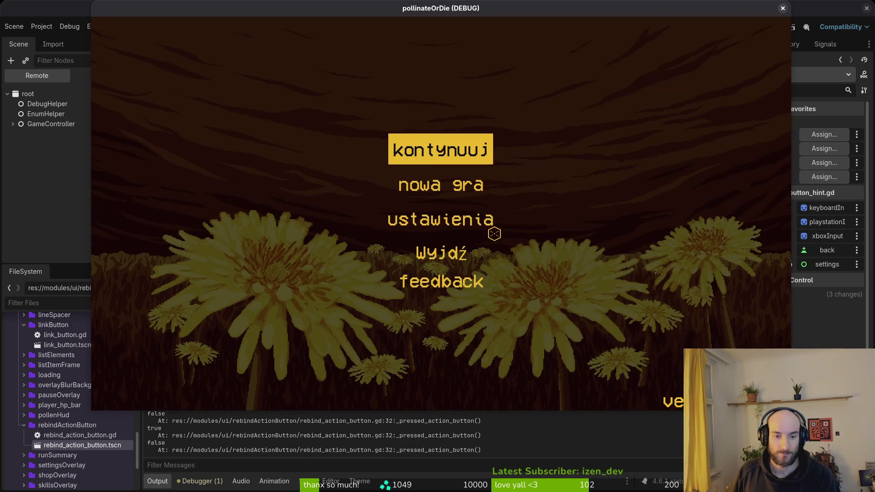
In the browser, search YouTube for 'godot remap controls' from the 'godot remapping' suggestions
key(alt+Tab)
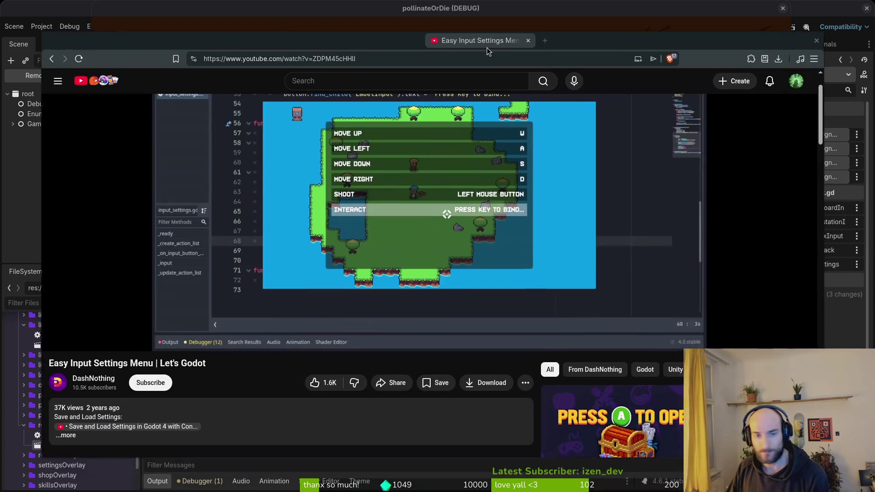
scroll(631, 379, down, 5)
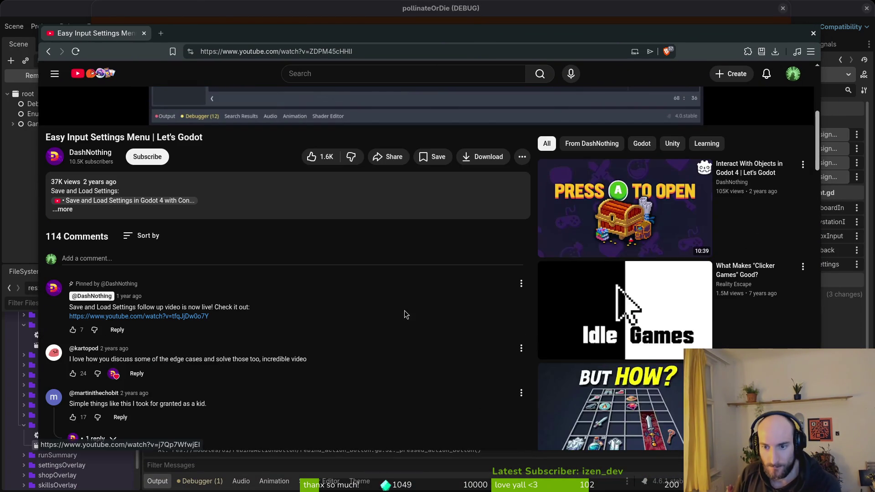
scroll(466, 334, down, 2)
scroll(468, 337, down, 5)
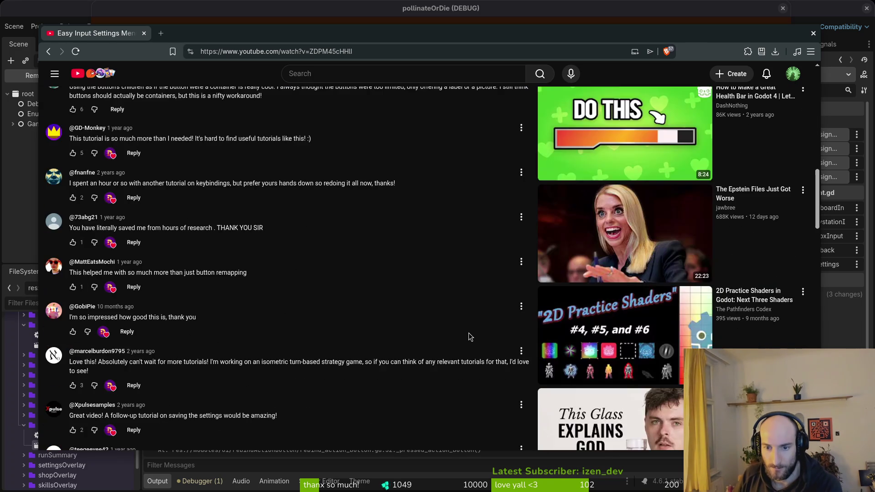
scroll(464, 319, up, 15)
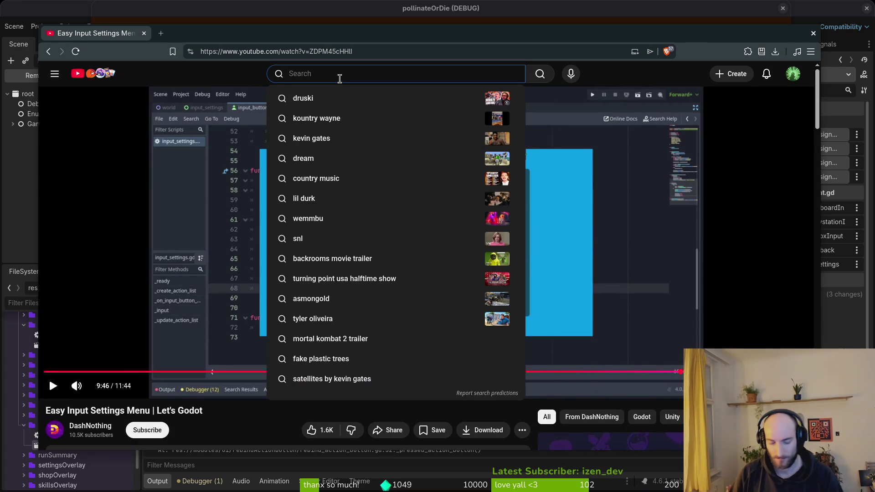
text(godot remapping)
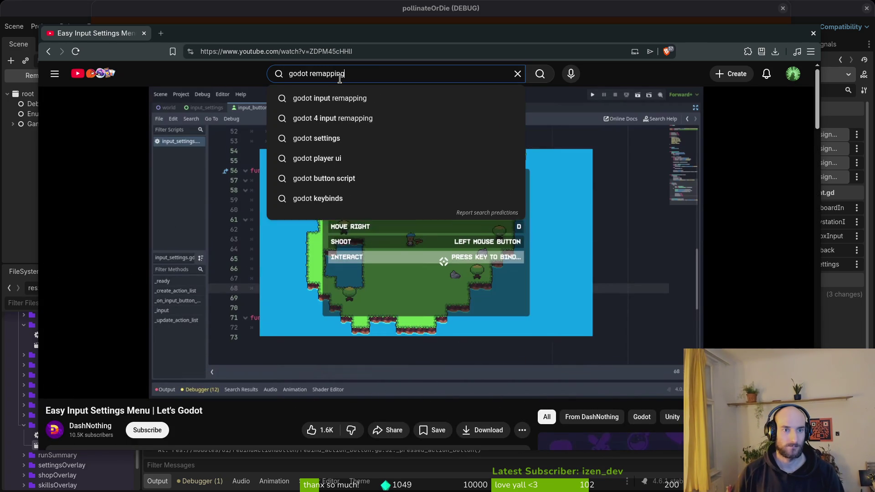
key(Down)
key(Return)
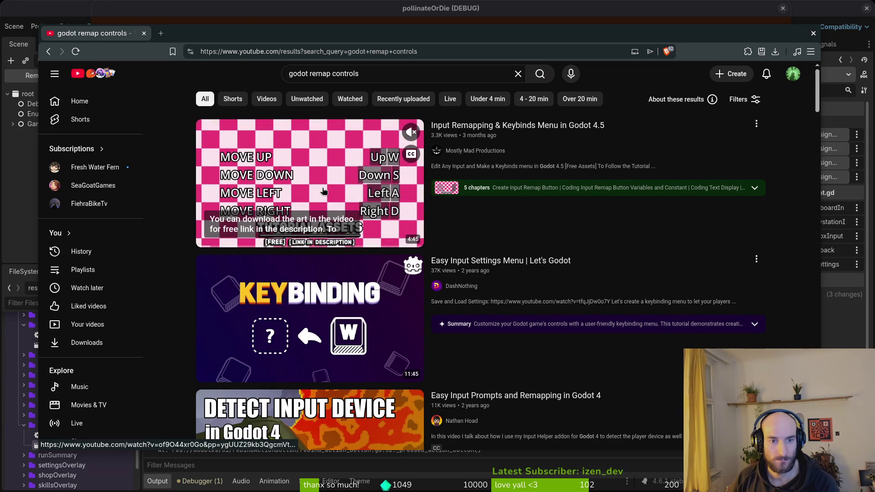
Preview the first Input Remapping & Keybinds result in a new tab, then close it
middle_click(324, 191)
click(210, 35)
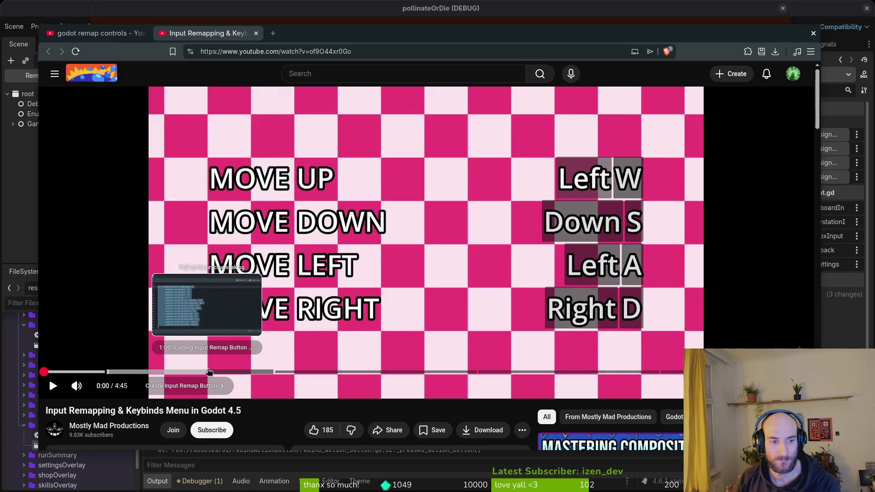
scroll(370, 296, down, 5)
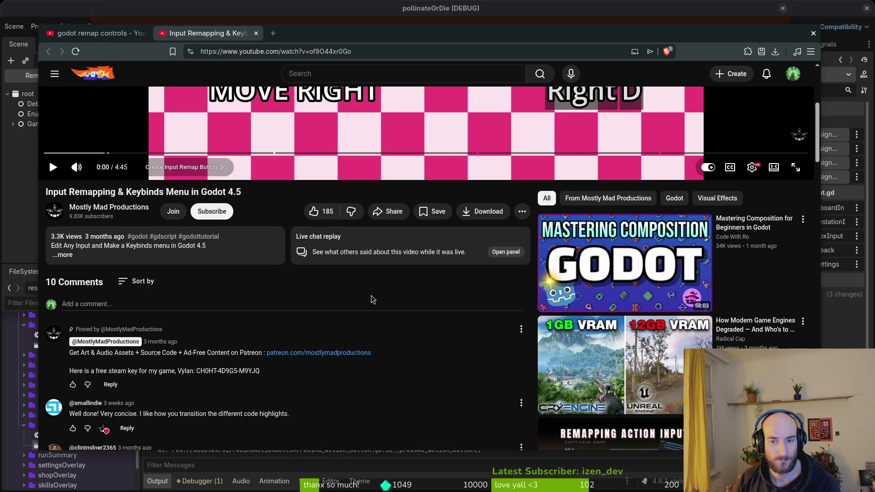
mouse_move(781, 329)
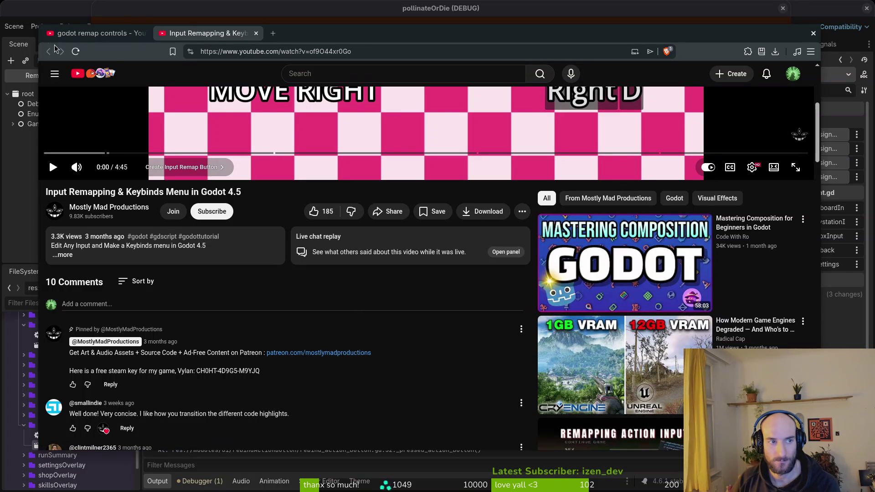
click(256, 34)
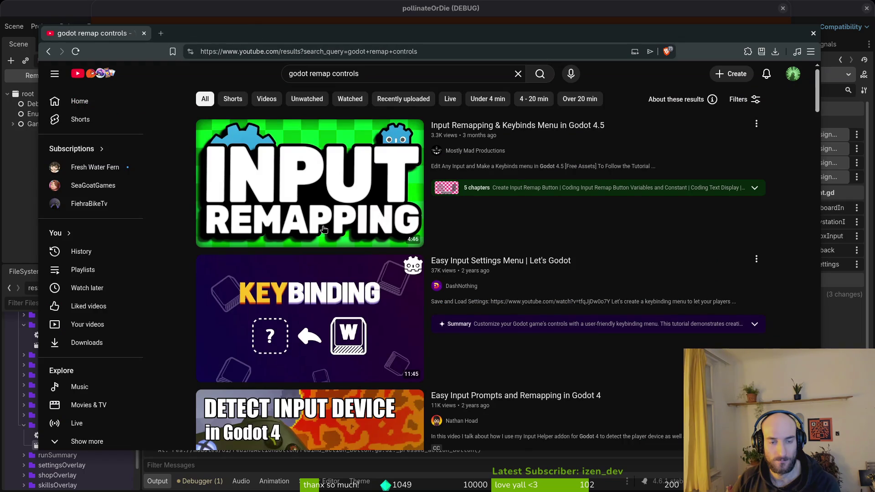
Open the Godot 4 Input Remapper Tutorial from further down the results in a background tab
scroll(704, 245, down, 5)
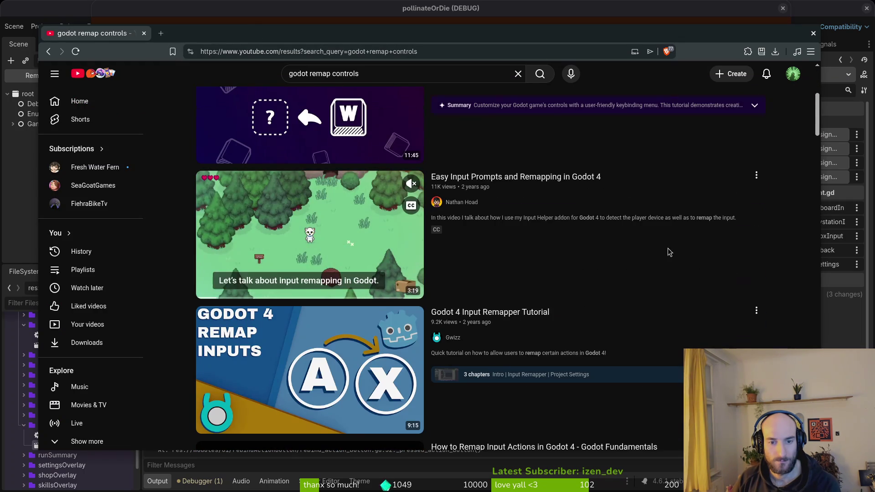
scroll(683, 249, down, 4)
middle_click(572, 263)
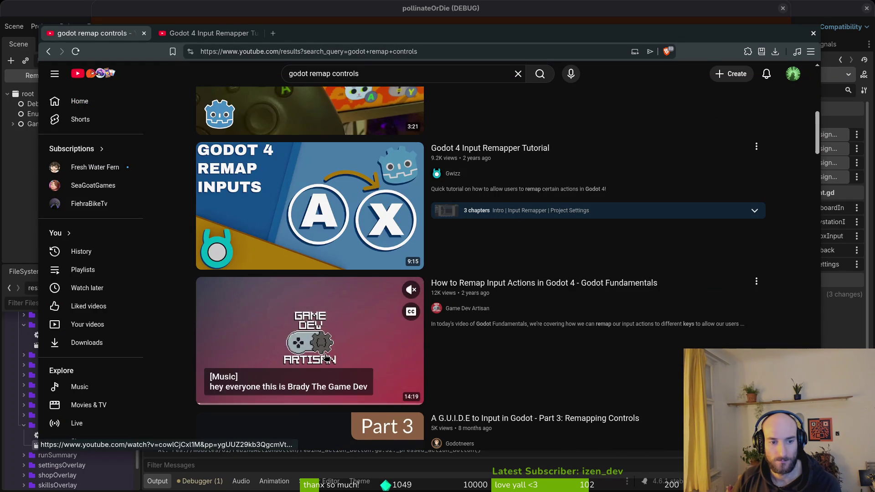
Queue the Godot Fundamentals video, then play the Remapper tutorial from its Project Settings part
middle_click(587, 284)
click(207, 32)
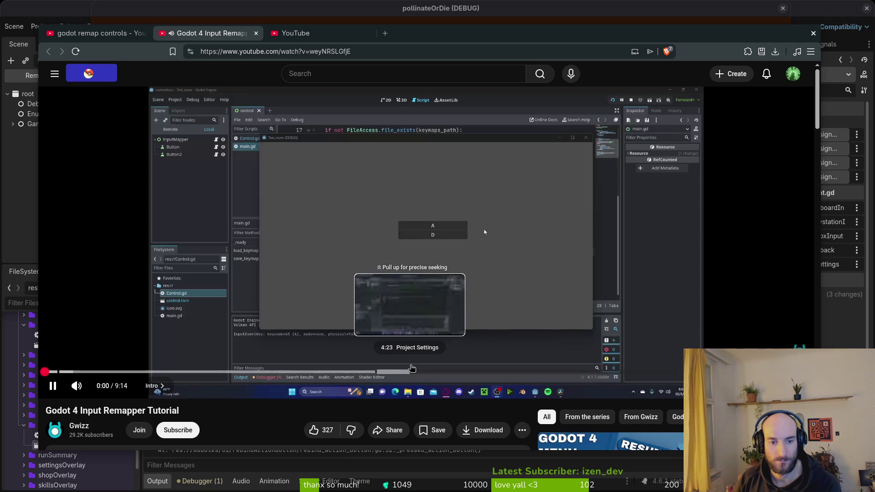
click(490, 215)
click(386, 372)
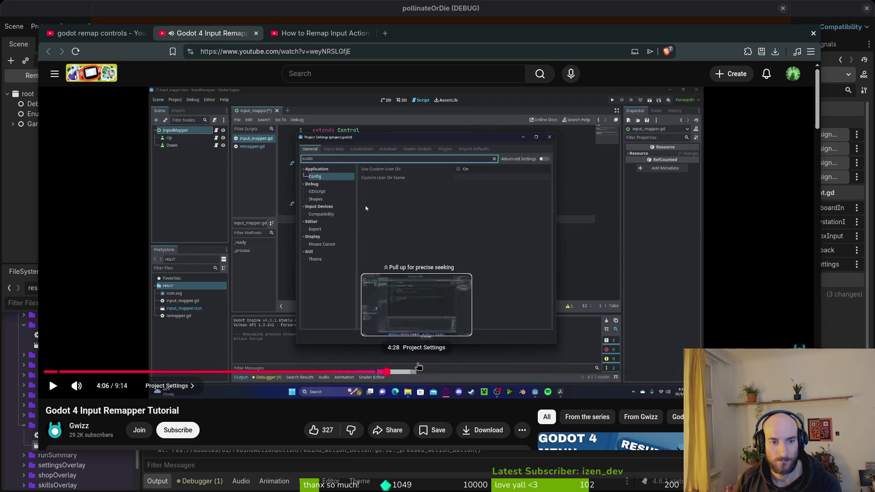
key(space)
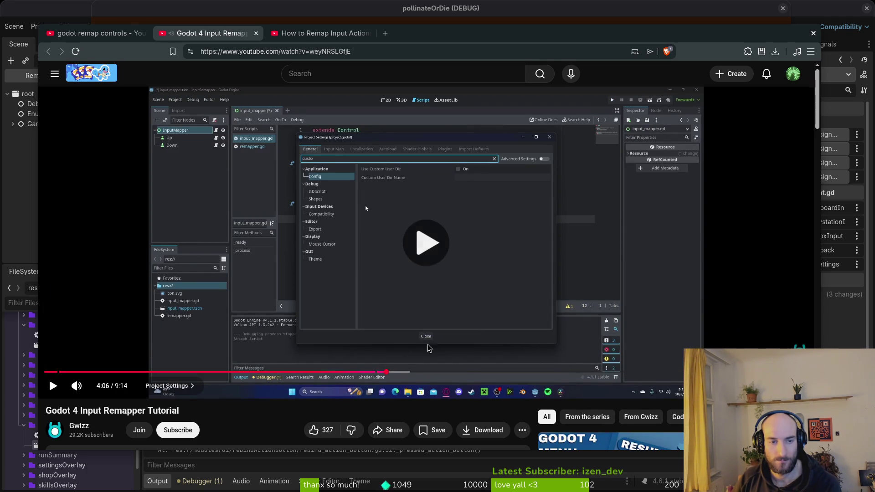
click(484, 371)
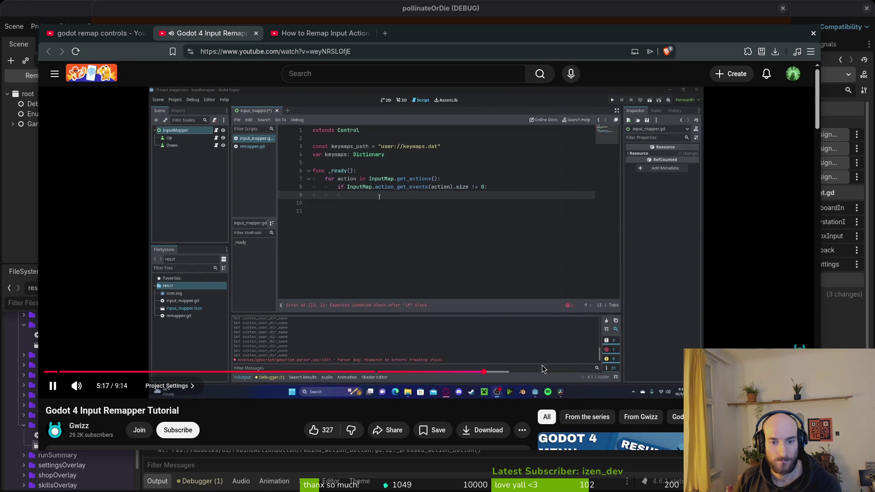
Skim the tutorial's remapper script and game demo, settling back around 3:21
scroll(346, 265, down, 3)
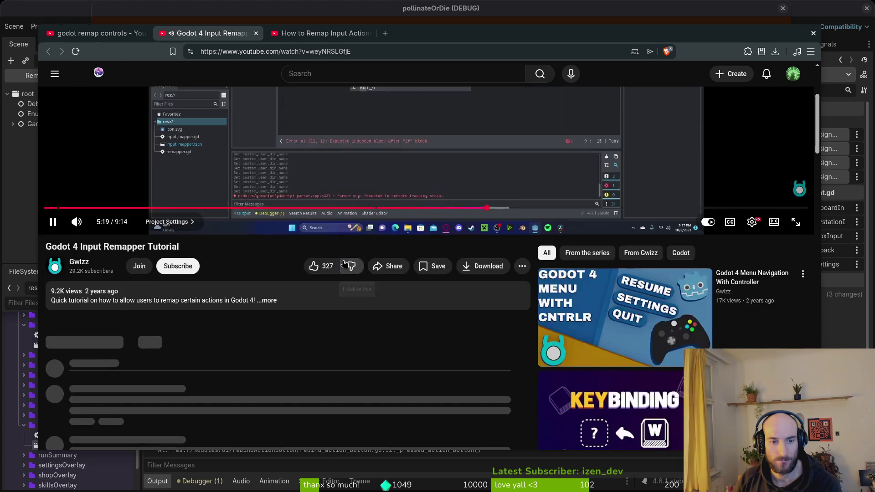
scroll(346, 266, up, 3)
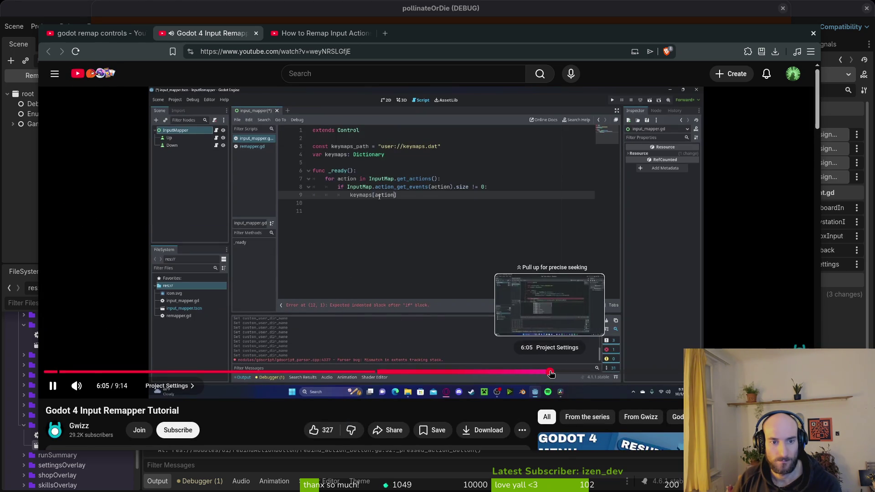
click(550, 371)
click(620, 372)
click(665, 372)
mouse_move(667, 370)
mouse_down()
mouse_move(683, 370)
mouse_move(290, 371)
mouse_up()
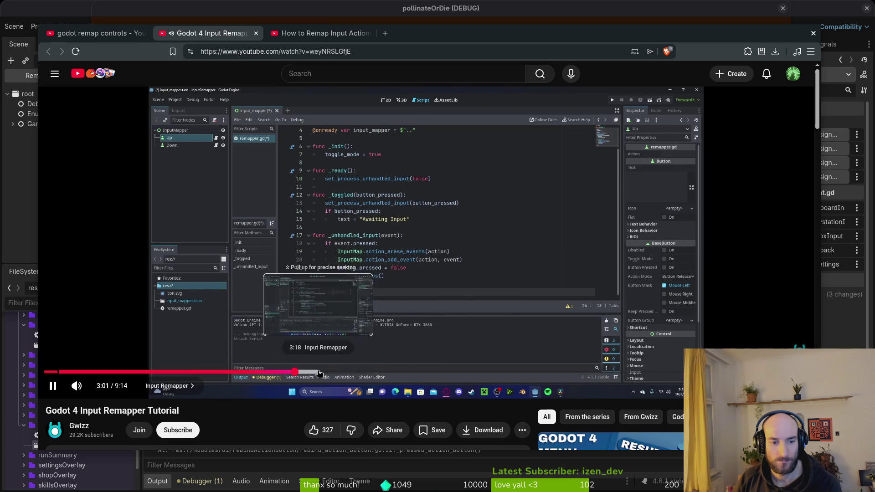
click(345, 372)
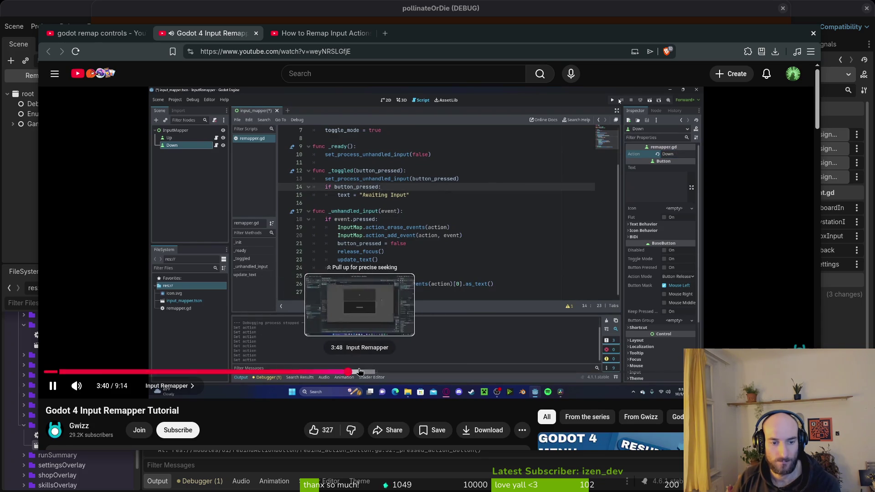
click(360, 372)
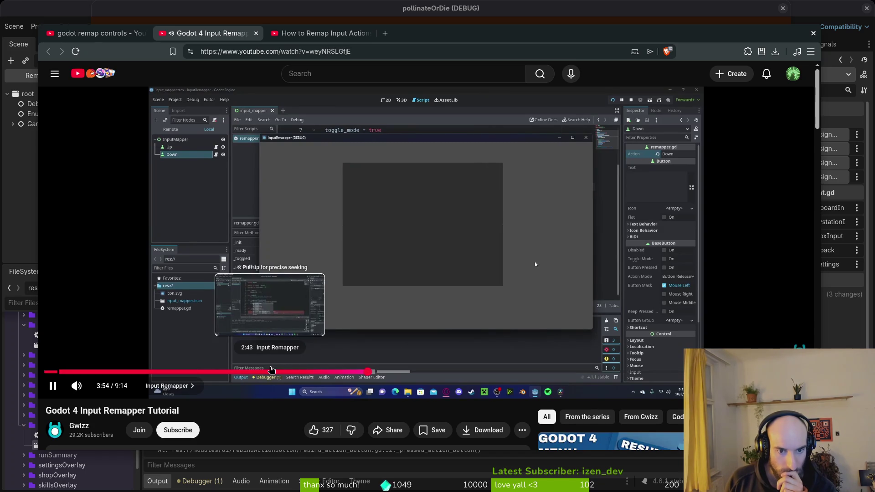
click(278, 371)
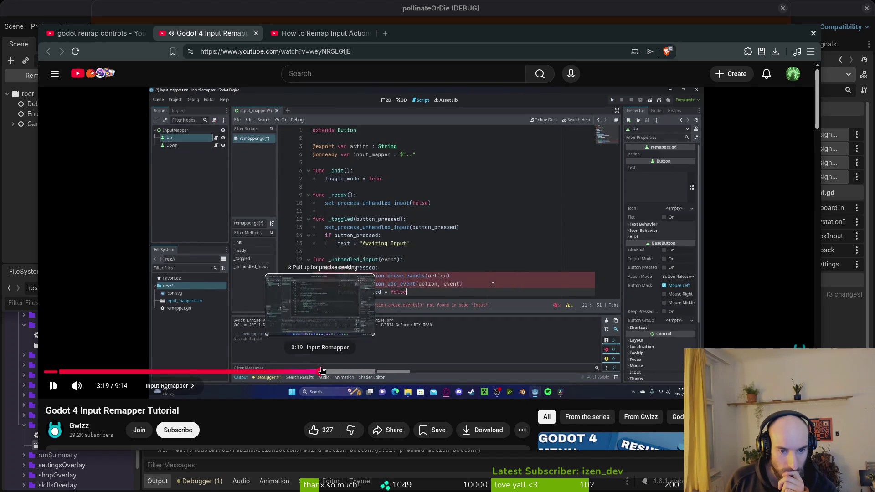
click(322, 371)
Expand the description chapters, review the _unhandled_input code, and pause the tutorial at 3:41
scroll(325, 319, down, 5)
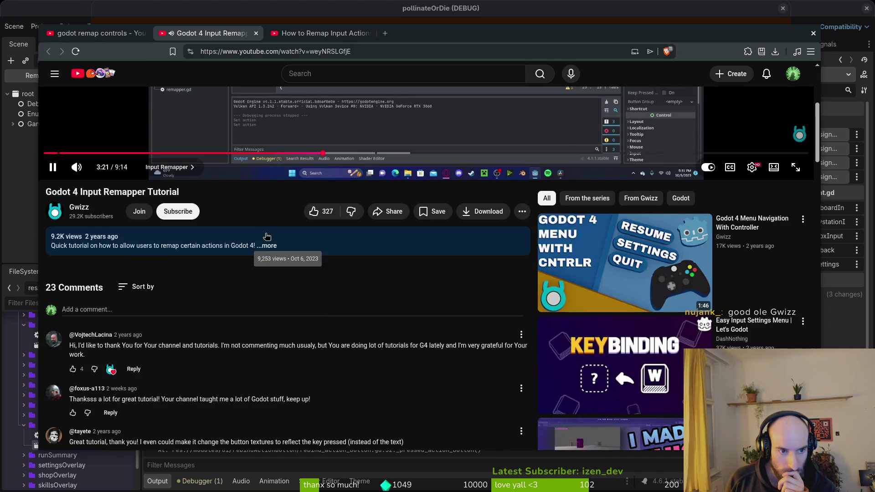
click(268, 248)
scroll(269, 282, down, 5)
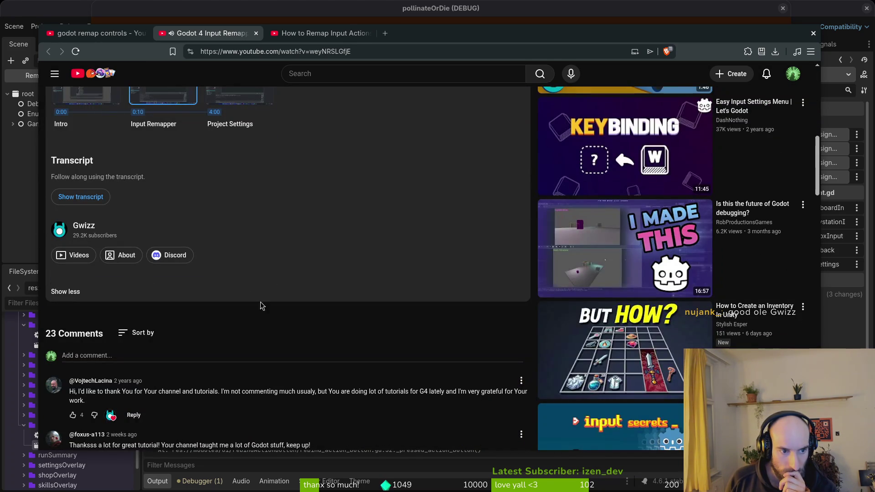
scroll(274, 285, down, 3)
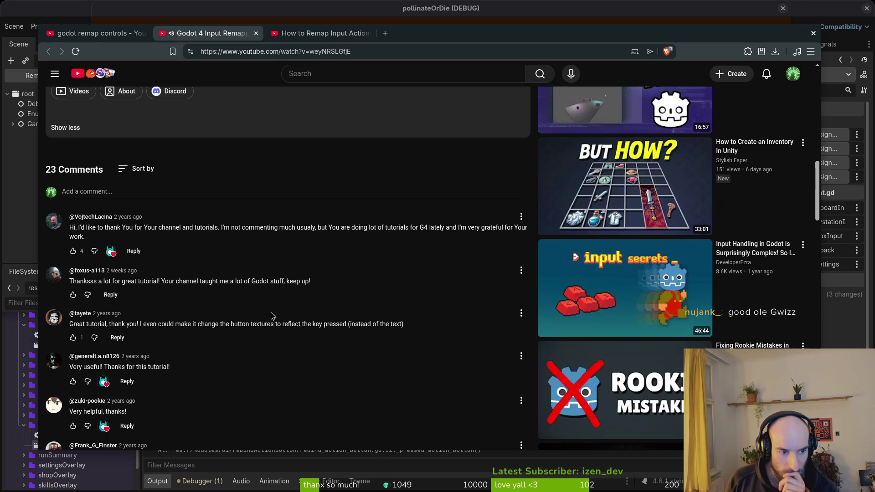
scroll(376, 343, down, 3)
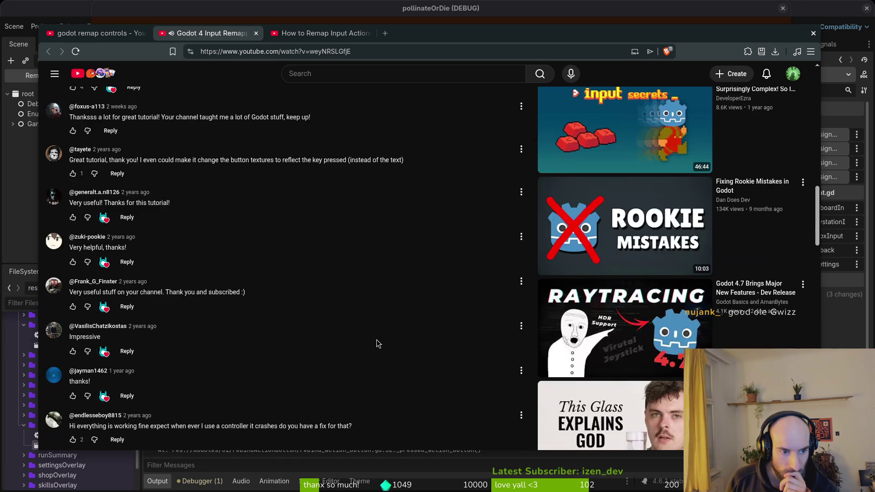
scroll(378, 338, up, 15)
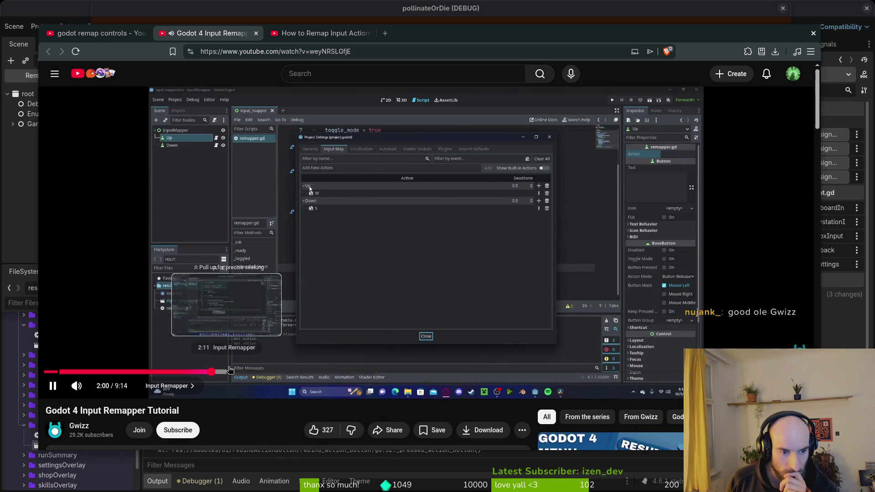
click(212, 372)
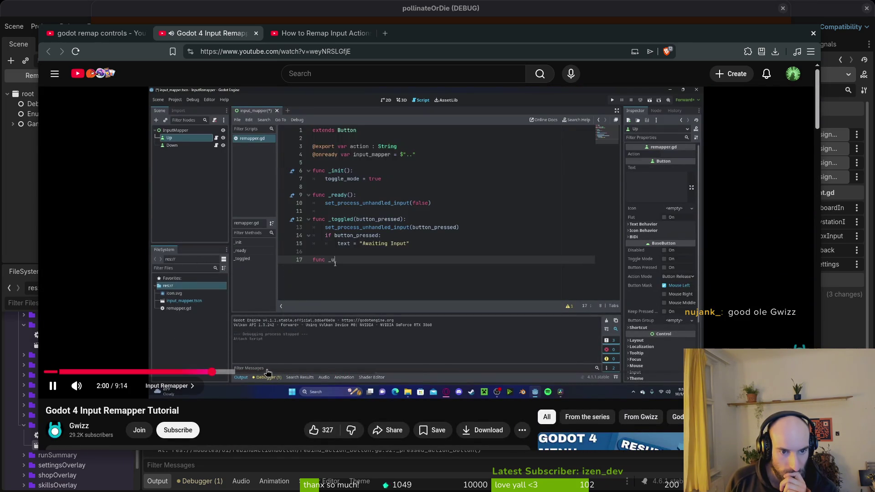
drag(251, 372, 320, 372)
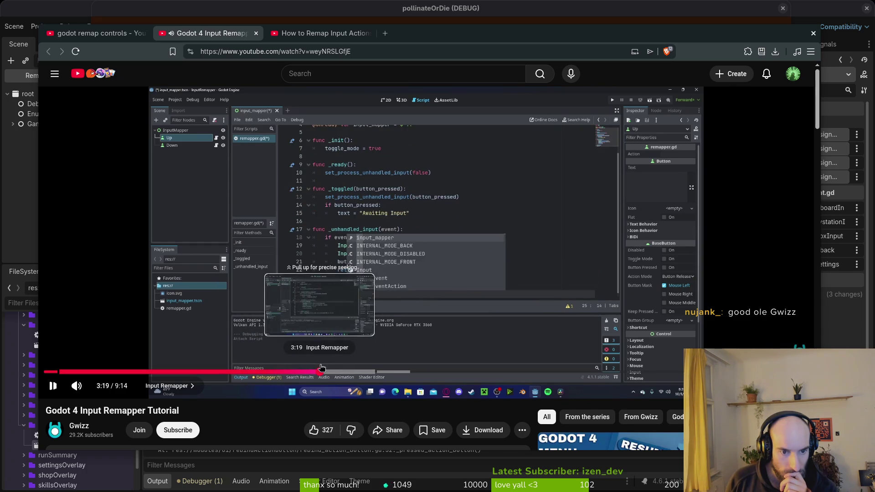
click(349, 371)
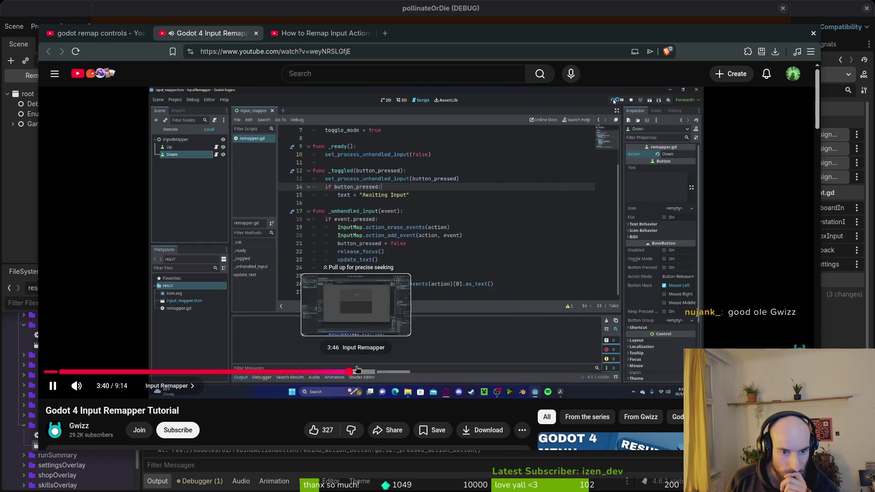
click(540, 188)
scroll(389, 377, down, 5)
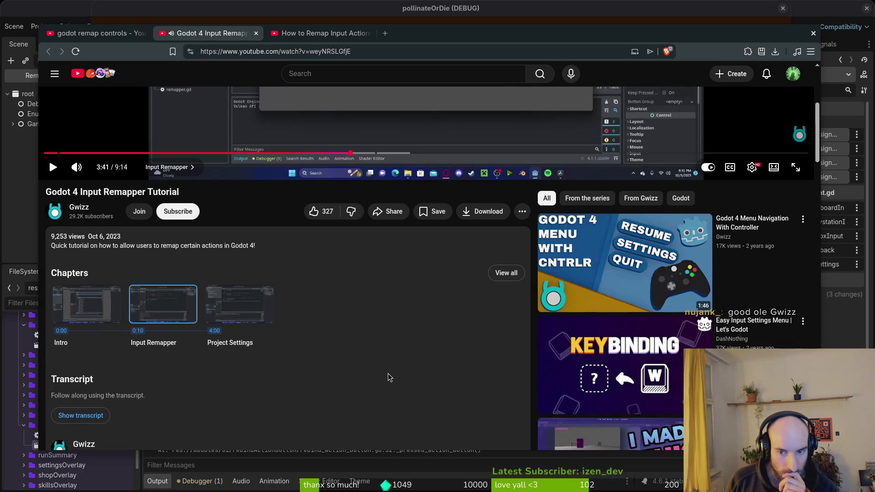
Switch to How to Remap Input Actions in Godot 4, pause it, and read its description and comments
click(310, 33)
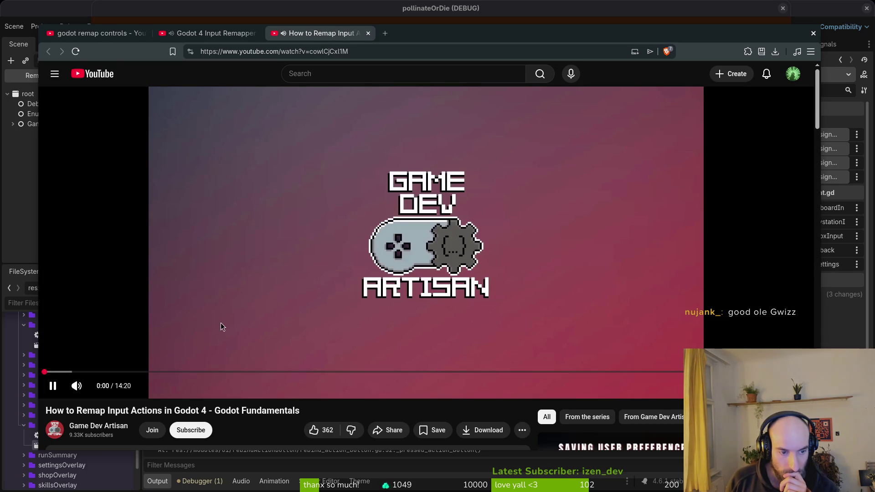
click(174, 324)
scroll(171, 334, down, 5)
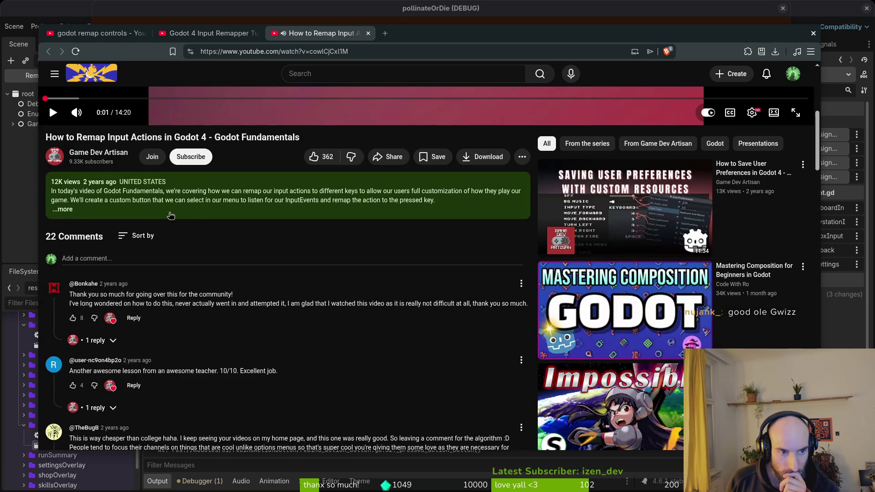
click(63, 209)
scroll(303, 249, down, 6)
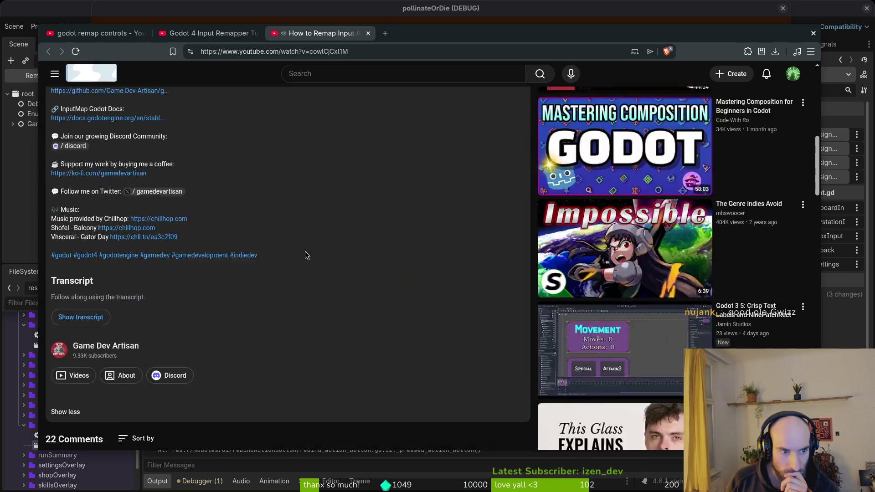
scroll(305, 254, down, 5)
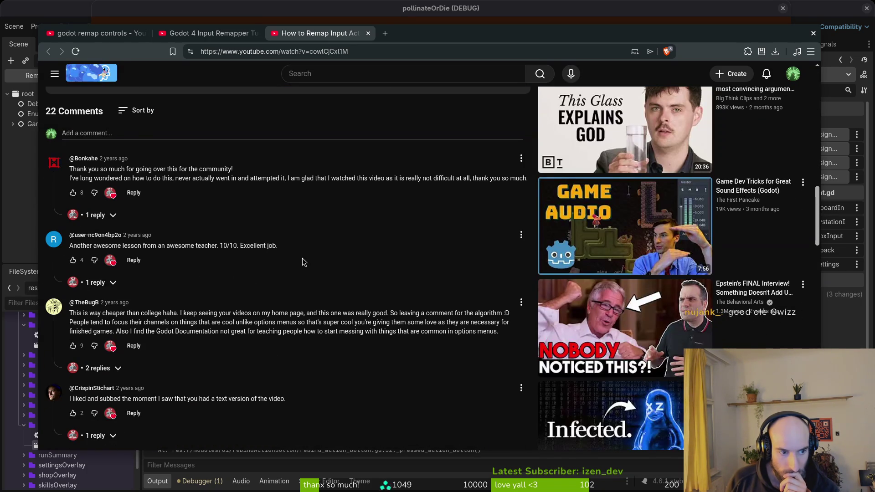
scroll(302, 264, up, 15)
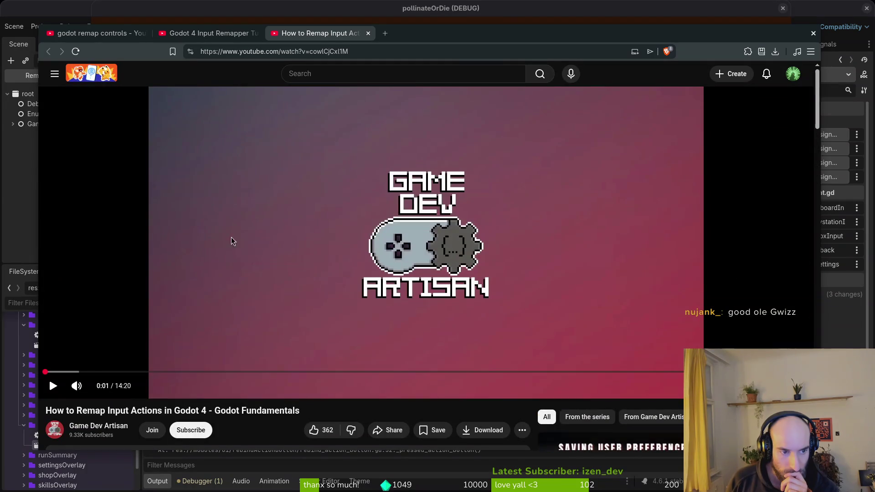
Skim the tutorial's script-writing from 0:57 through the menu script at 5:48
click(97, 372)
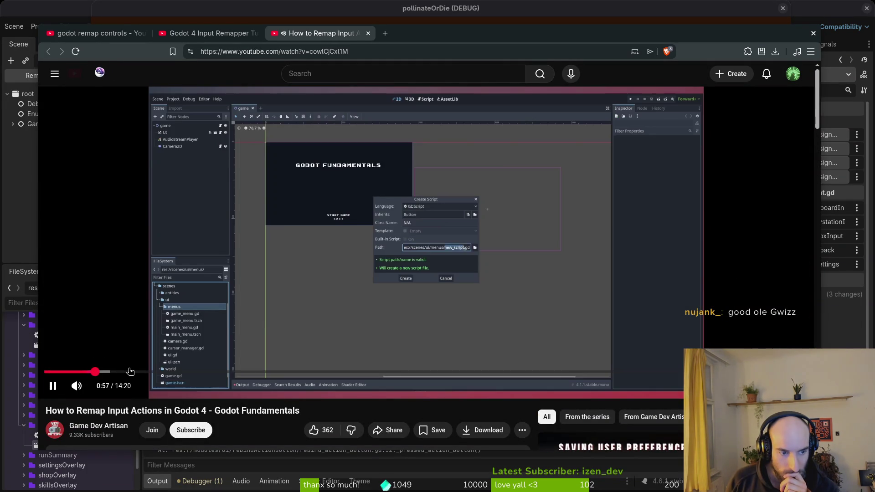
click(129, 371)
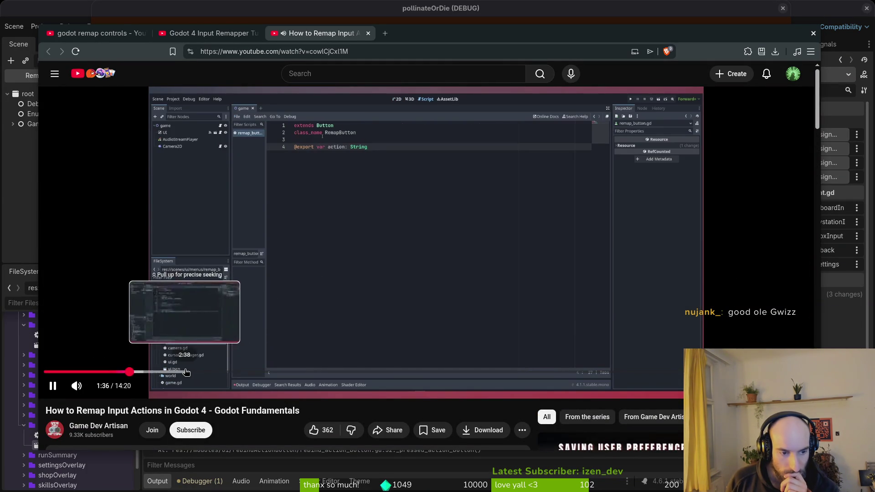
click(184, 371)
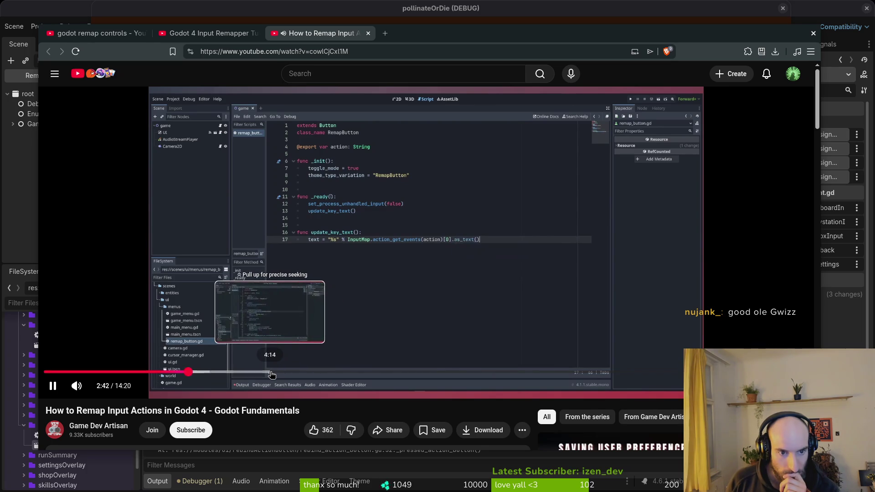
click(271, 373)
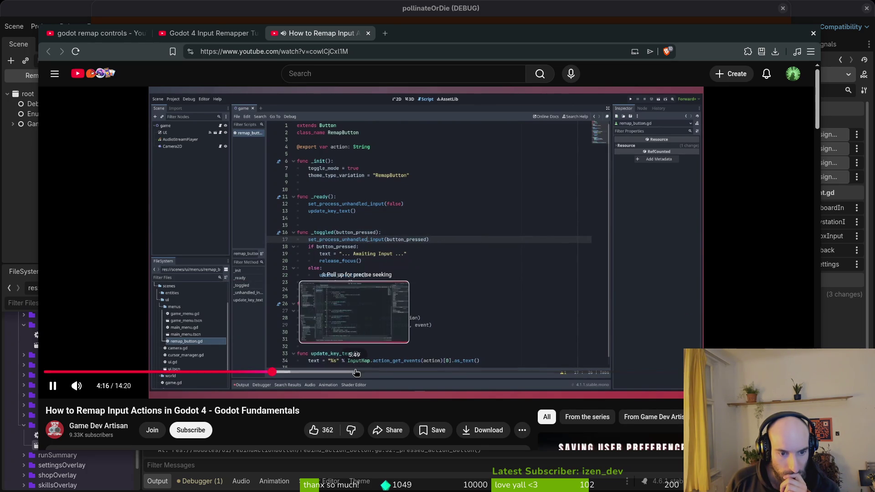
drag(354, 373, 353, 372)
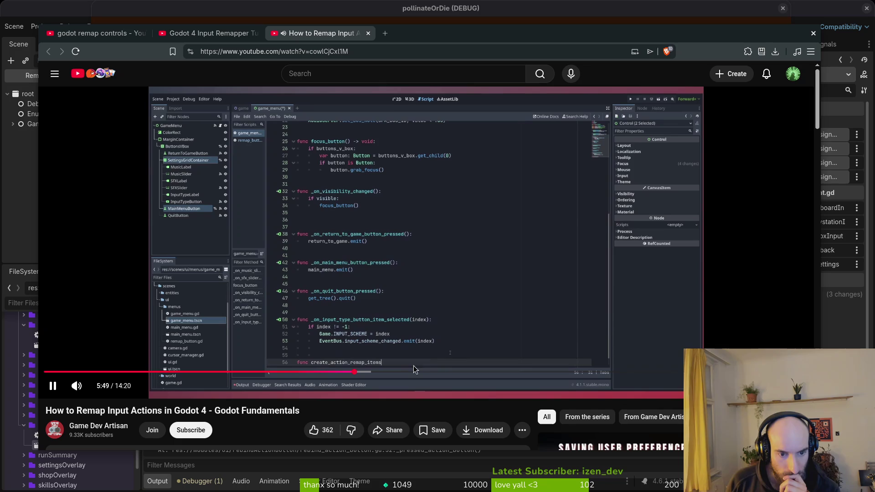
click(190, 306)
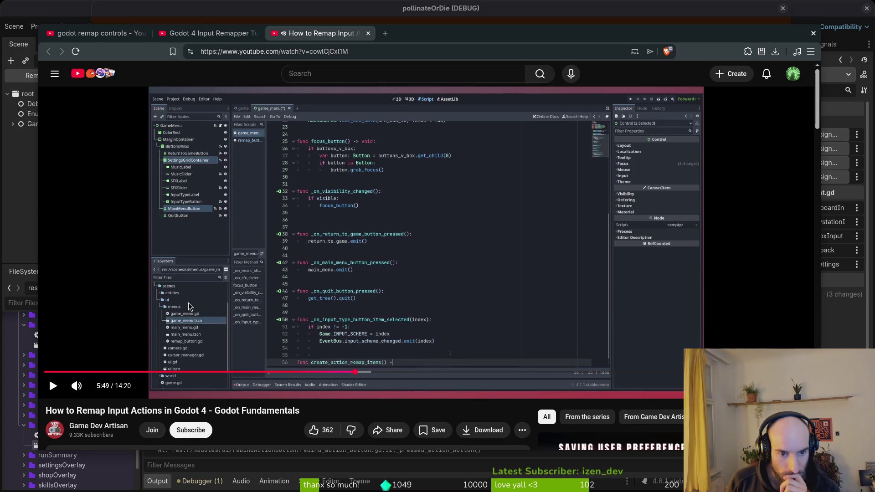
click(322, 285)
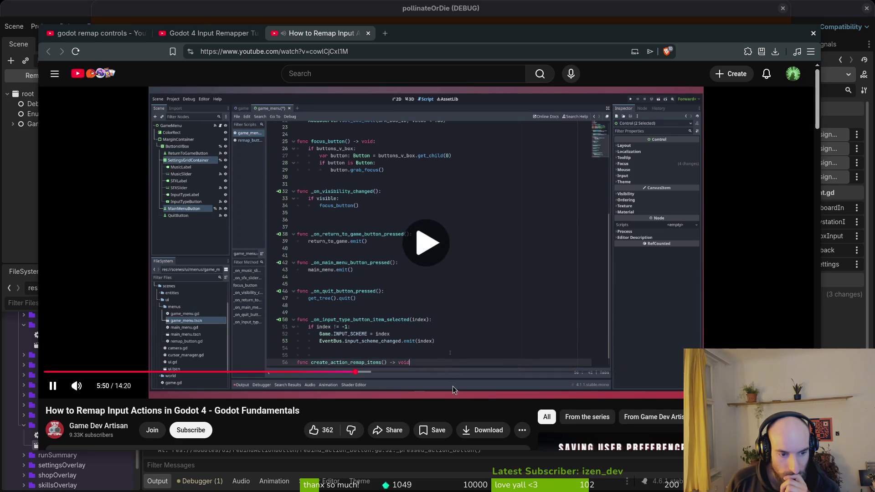
Skip ahead through 6:43, 7:18 and 8:44 to the theme editor near 9:52
click(403, 380)
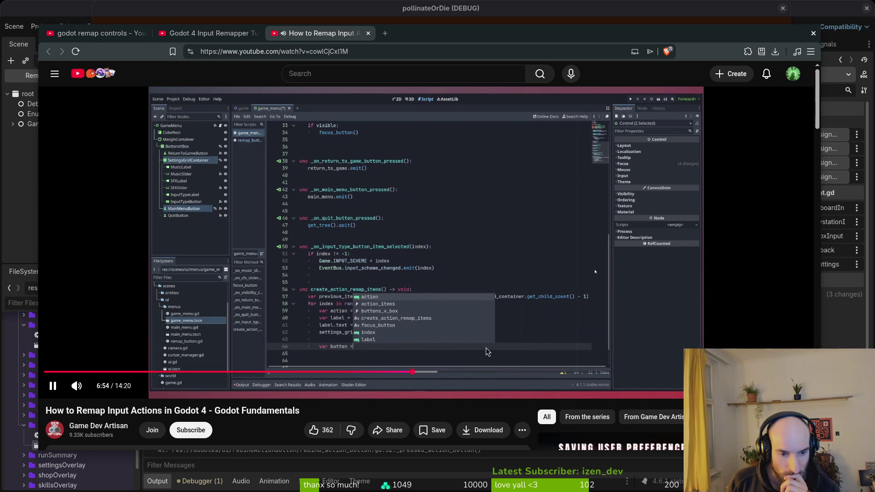
click(433, 372)
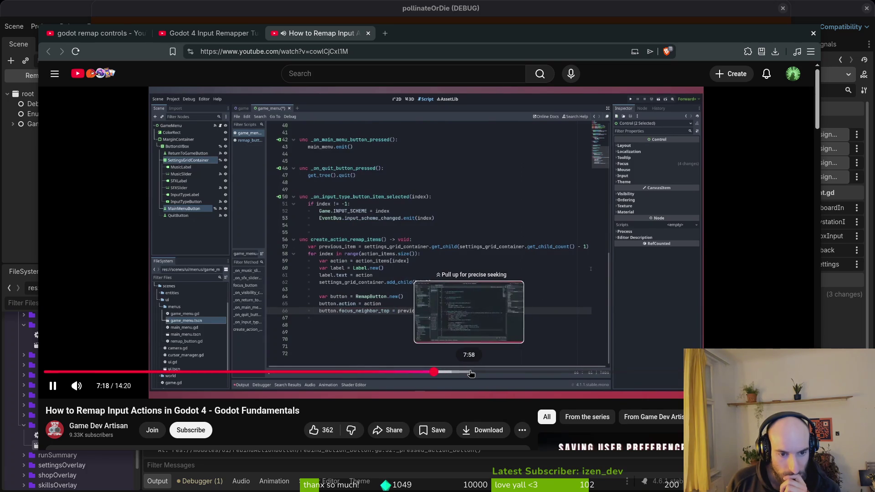
click(511, 372)
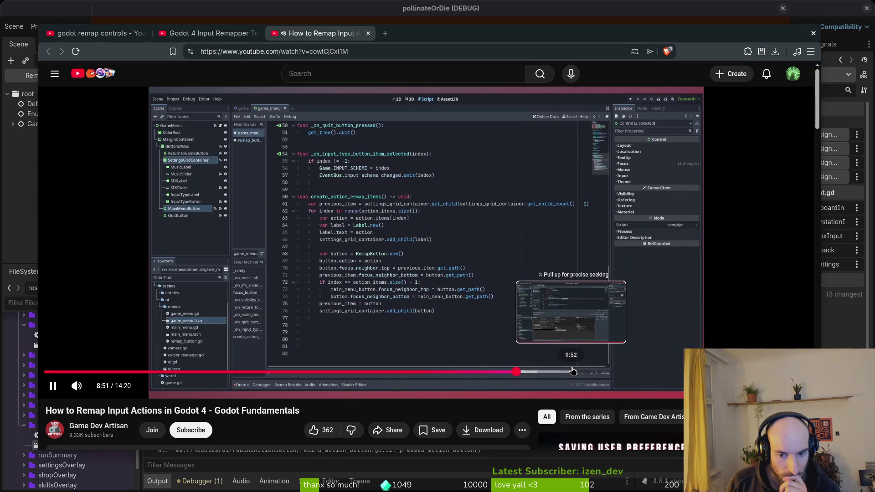
drag(573, 371, 572, 372)
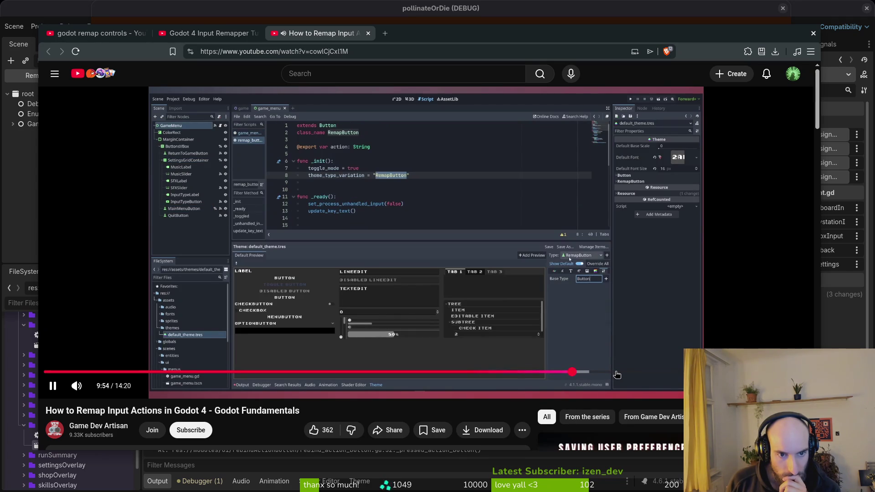
Scrub from 10:43 through the remap menu demo to 12:47, then return to the finished script at 13:19
click(616, 372)
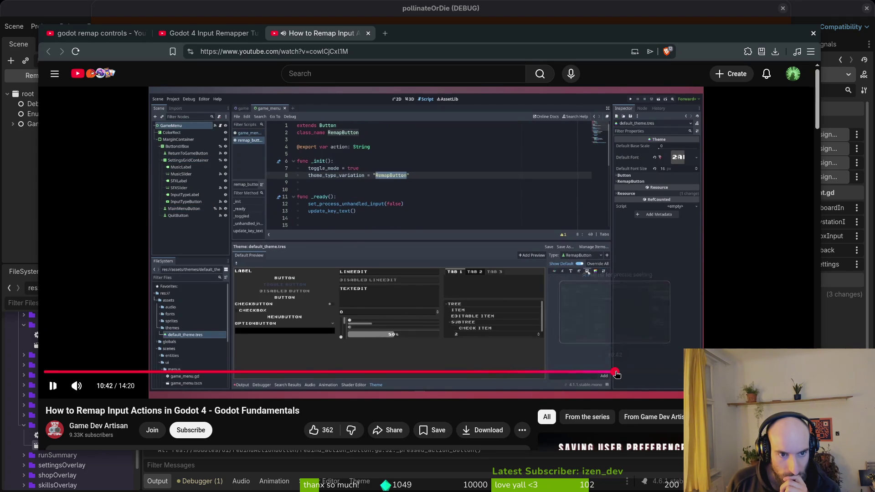
drag(631, 371, 661, 371)
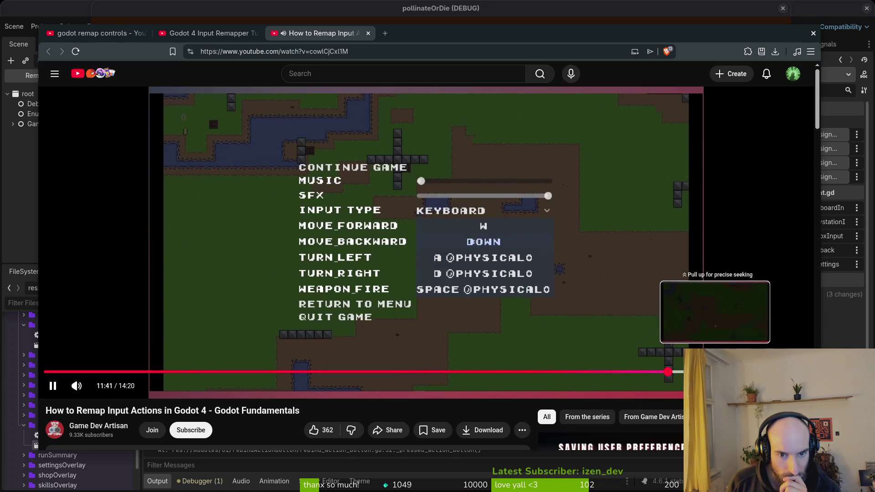
click(680, 372)
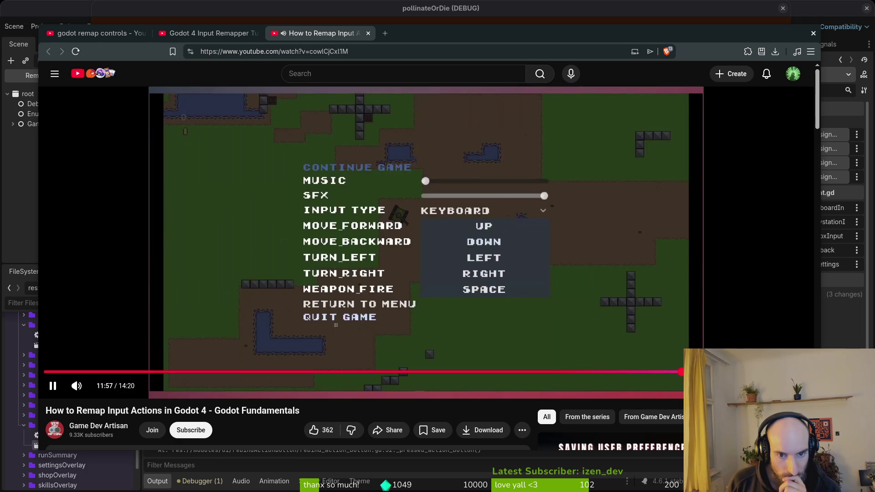
mouse_move(674, 371)
mouse_down()
mouse_move(715, 371)
mouse_move(690, 371)
mouse_up()
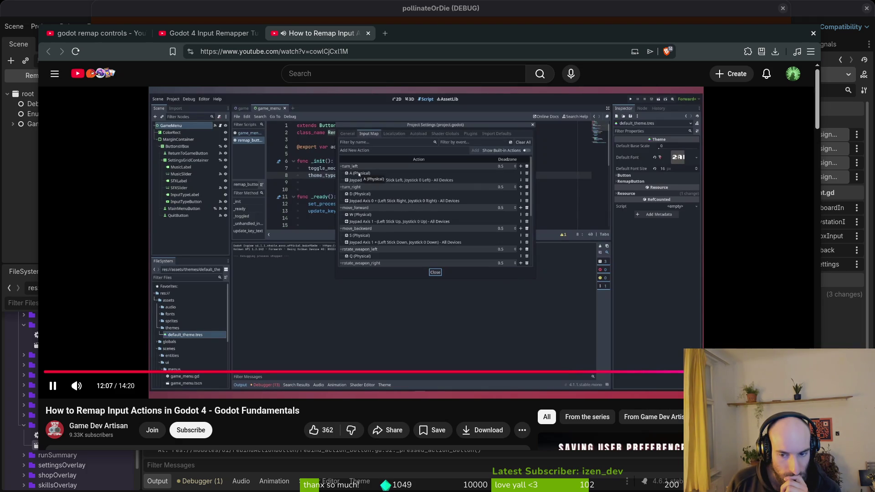
key(l)
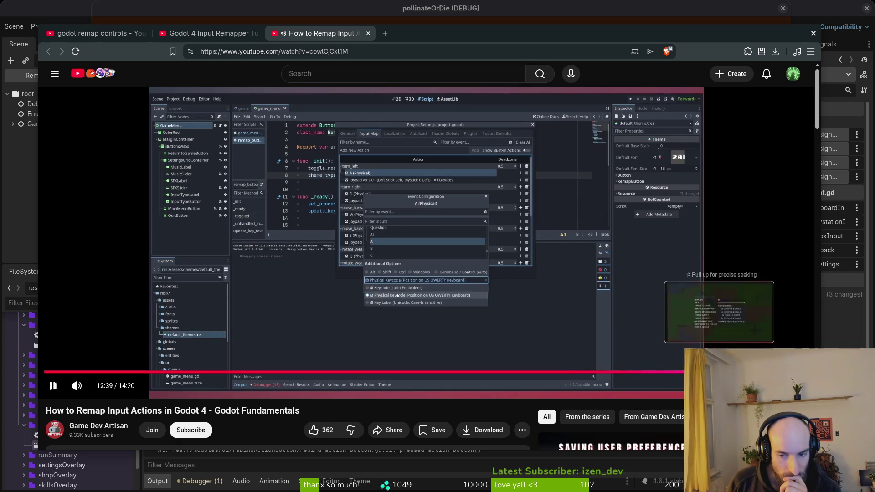
drag(719, 371, 773, 371)
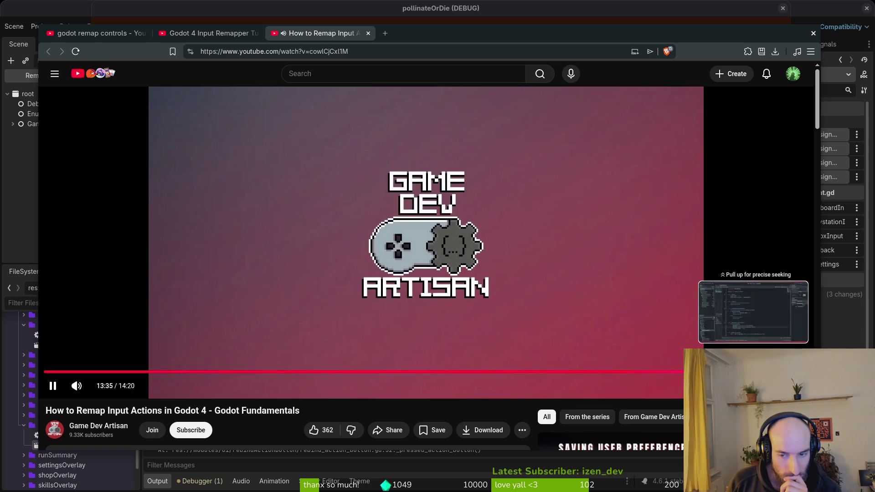
click(754, 371)
scroll(294, 413, down, 5)
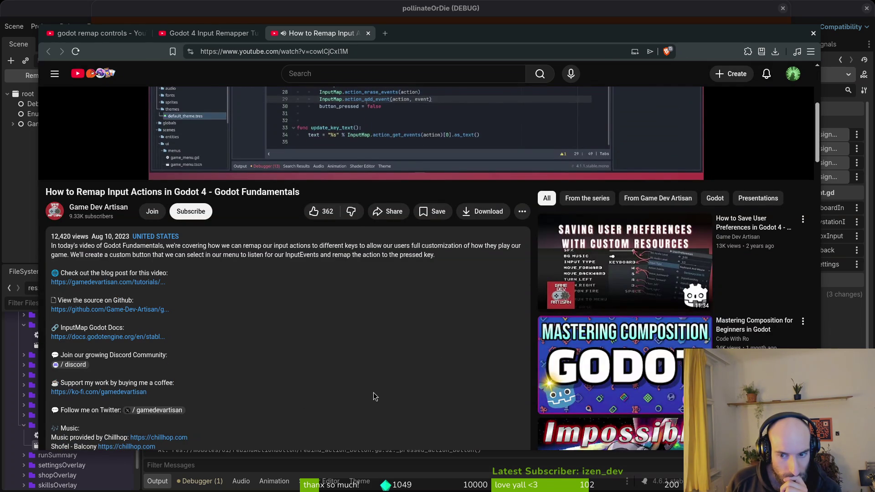
scroll(374, 392, down, 6)
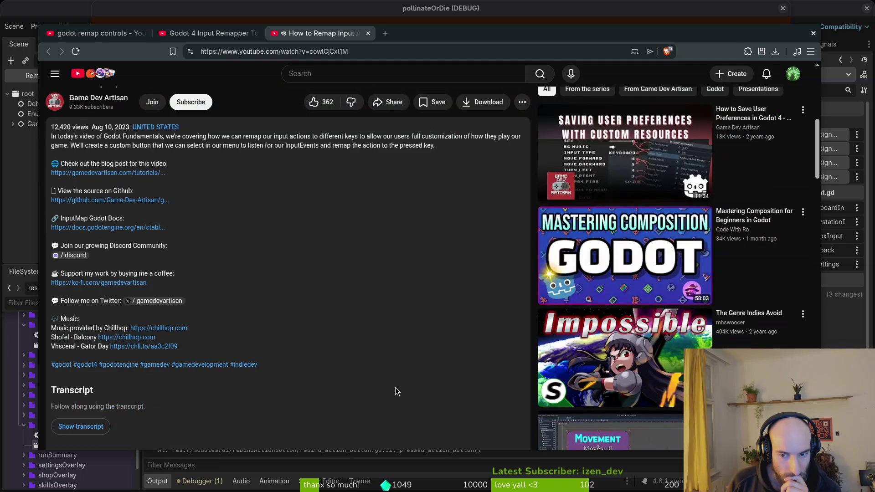
scroll(413, 354, up, 10)
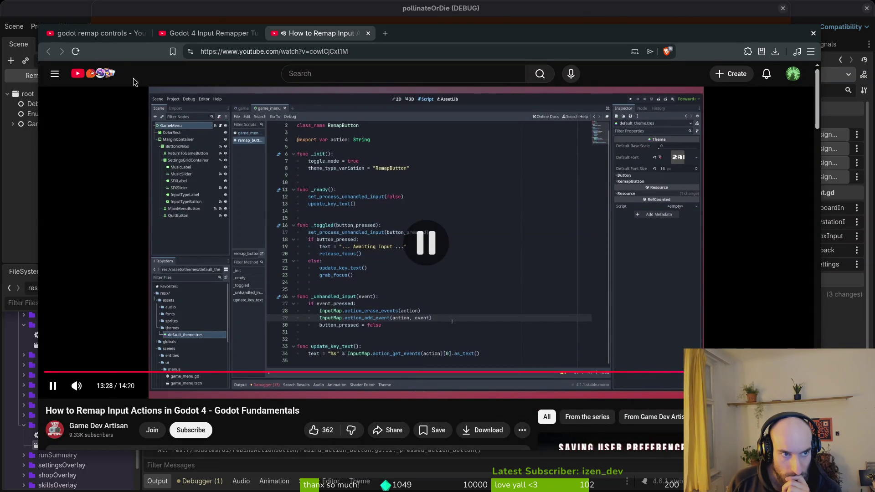
Scroll far down the godot remap controls results, then bring the Godot editor back to the front
click(92, 36)
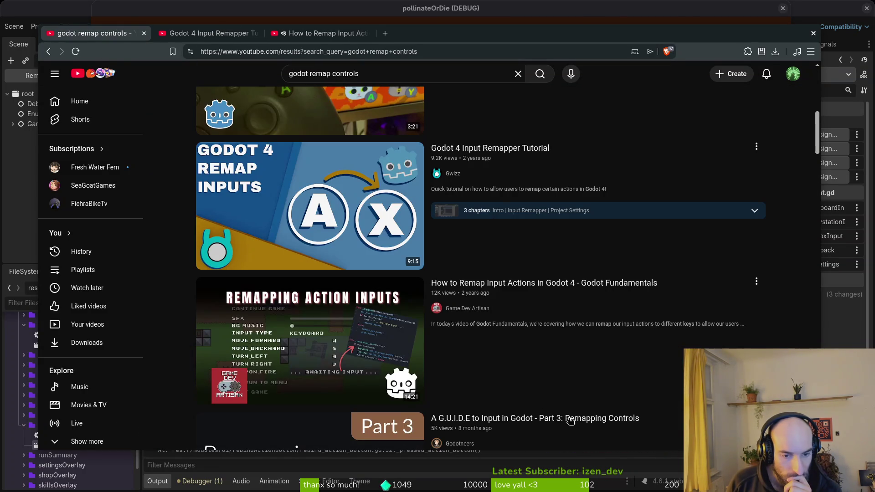
scroll(578, 379, down, 7)
scroll(449, 332, down, 2)
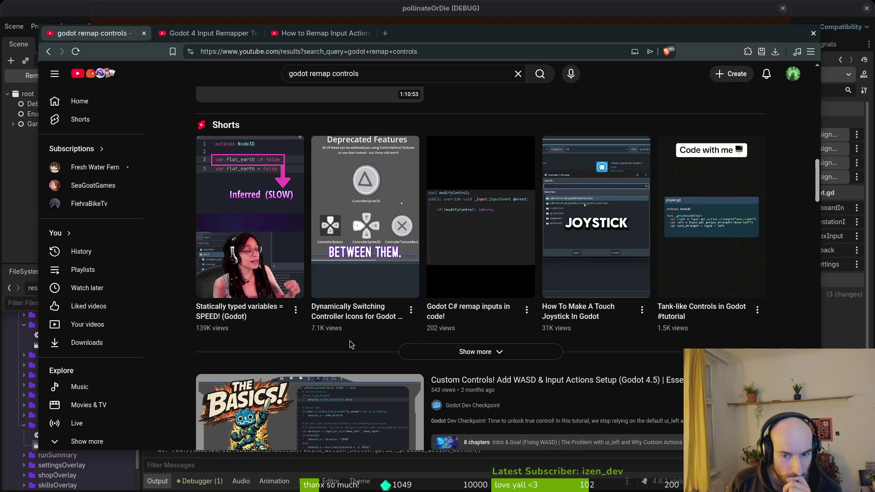
scroll(350, 344, down, 4)
scroll(593, 373, down, 3)
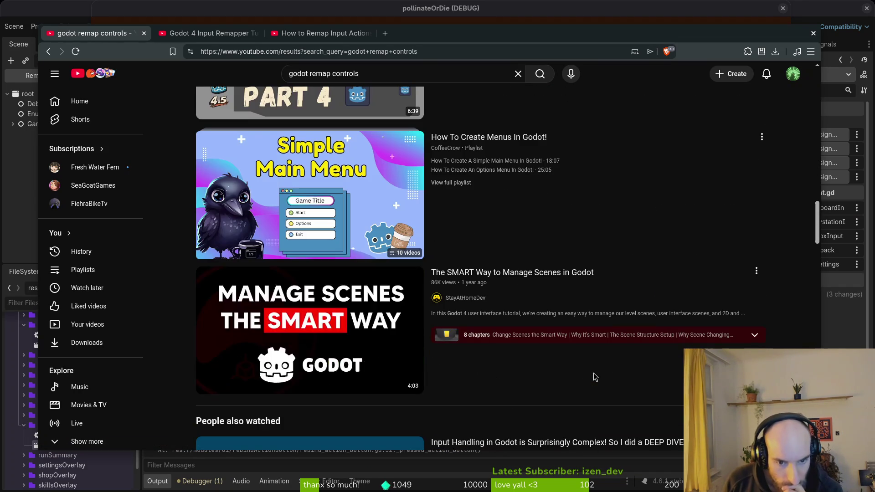
scroll(593, 373, down, 2)
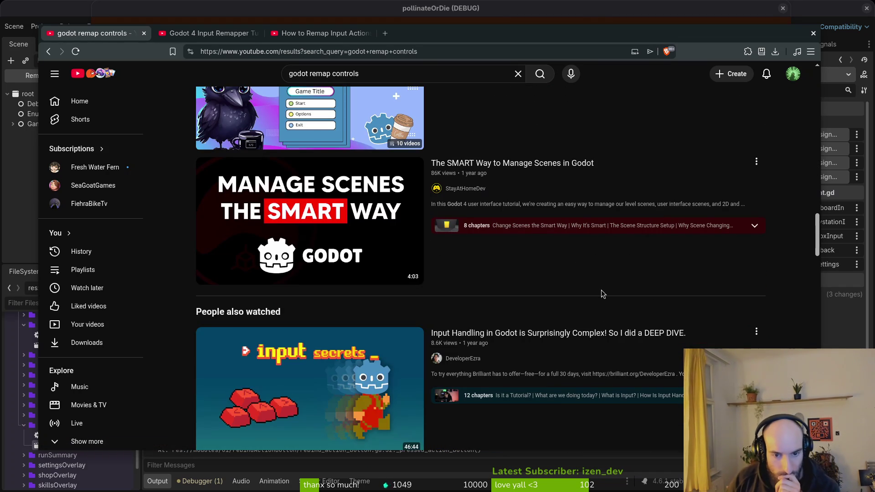
scroll(601, 290, down, 4)
scroll(553, 354, down, 3)
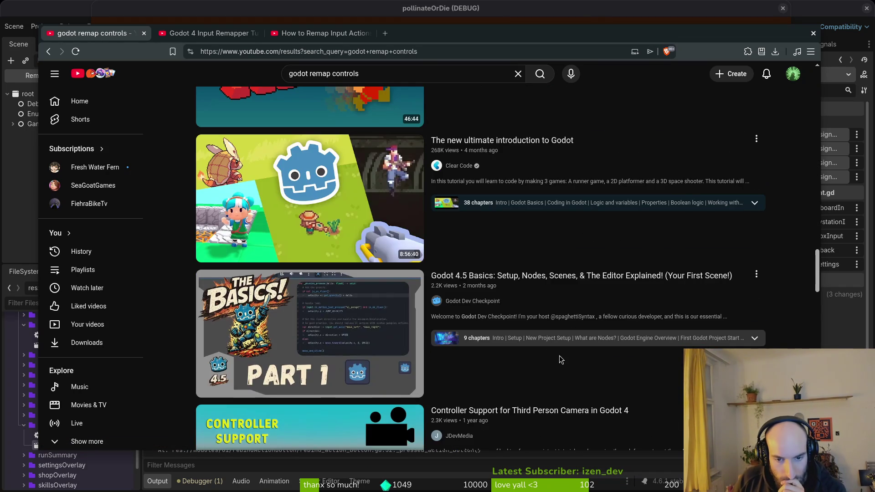
scroll(565, 362, down, 2)
scroll(567, 359, down, 3)
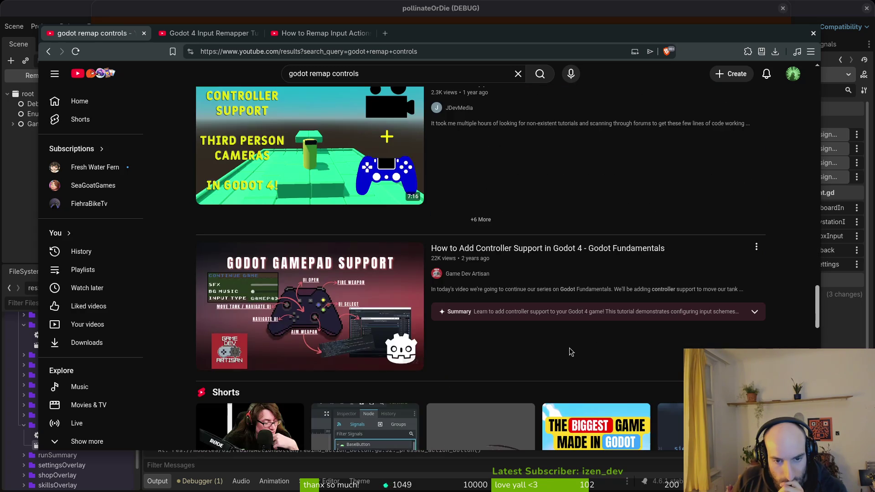
scroll(569, 350, down, 5)
scroll(592, 359, down, 5)
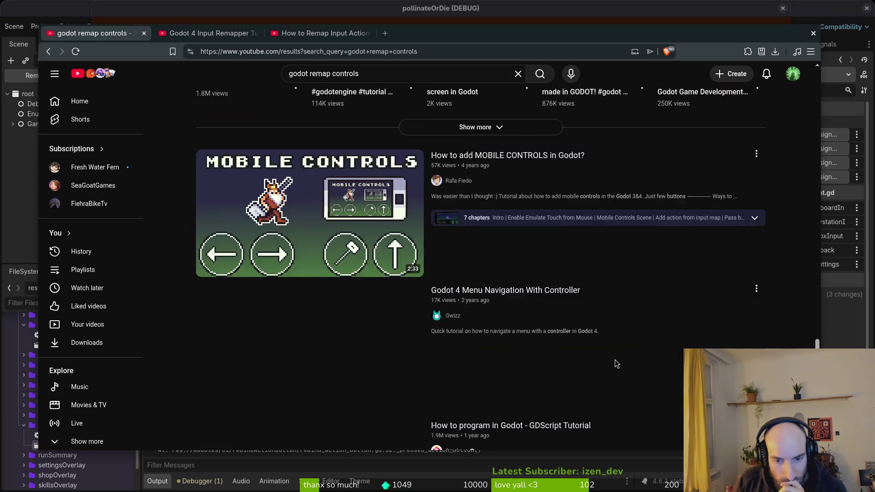
scroll(617, 357, down, 4)
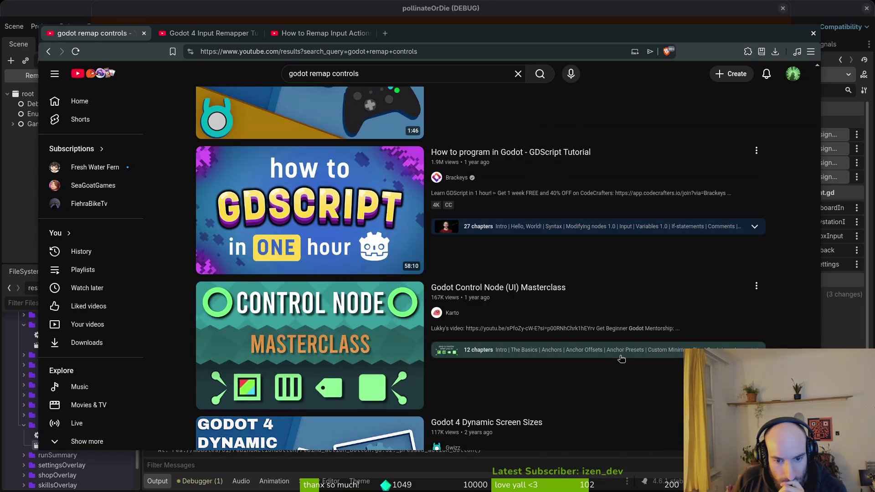
scroll(620, 361, down, 4)
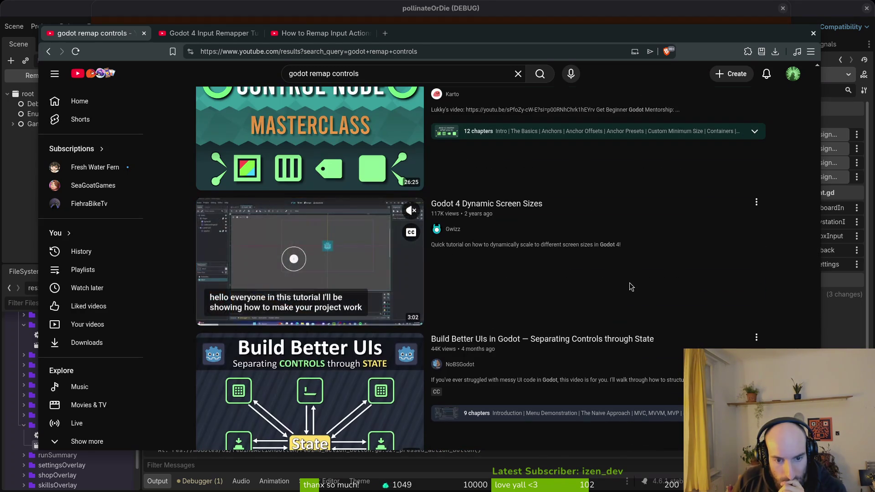
scroll(629, 287, down, 1)
scroll(643, 334, down, 5)
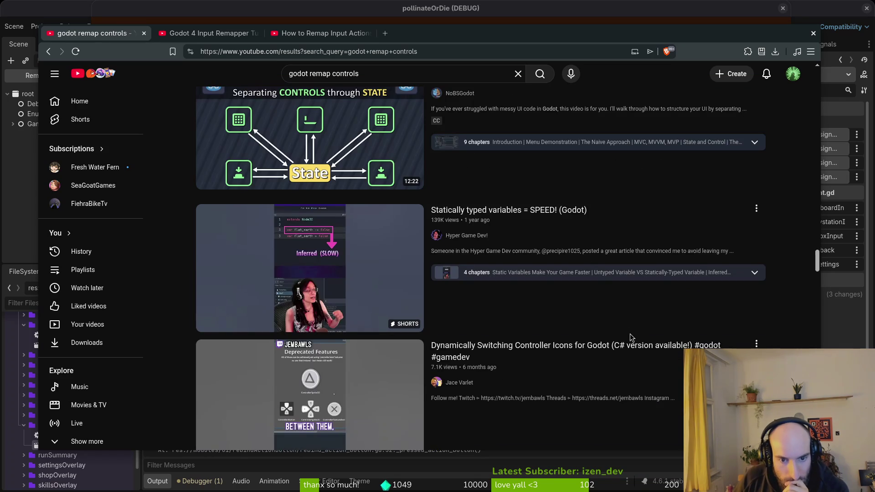
scroll(636, 328, down, 4)
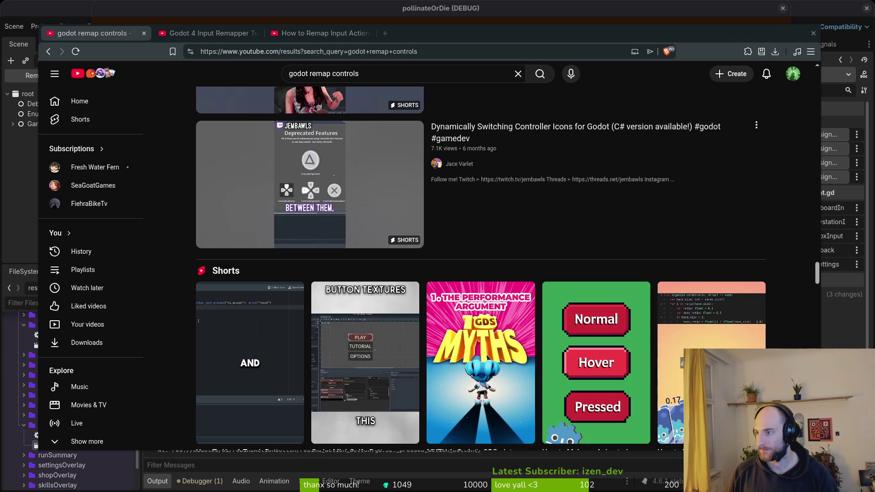
click(13, 170)
click(113, 75)
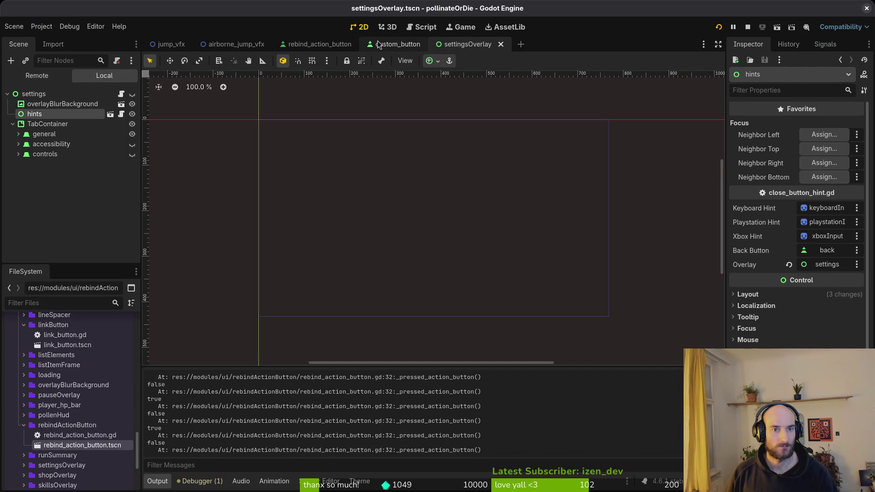
Change the rebindActionButton node's mouse filter, save rebind_action_button.tscn, and restart the game
click(305, 46)
click(46, 94)
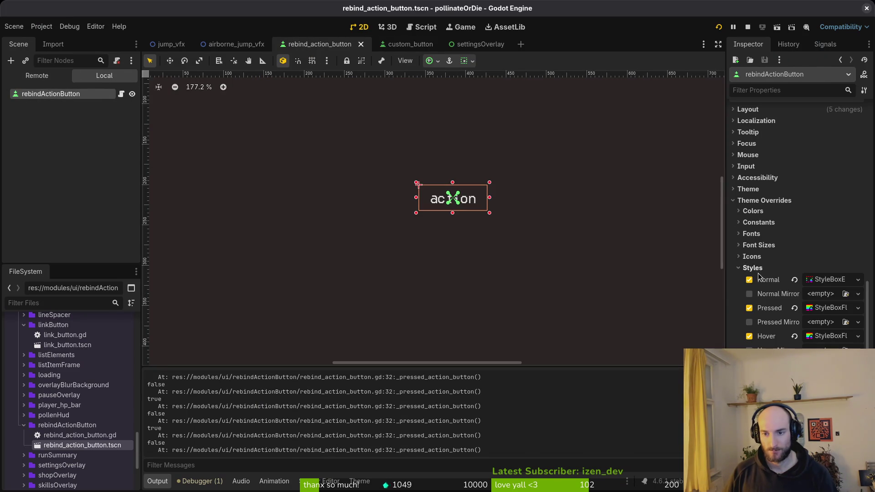
scroll(826, 307, up, 6)
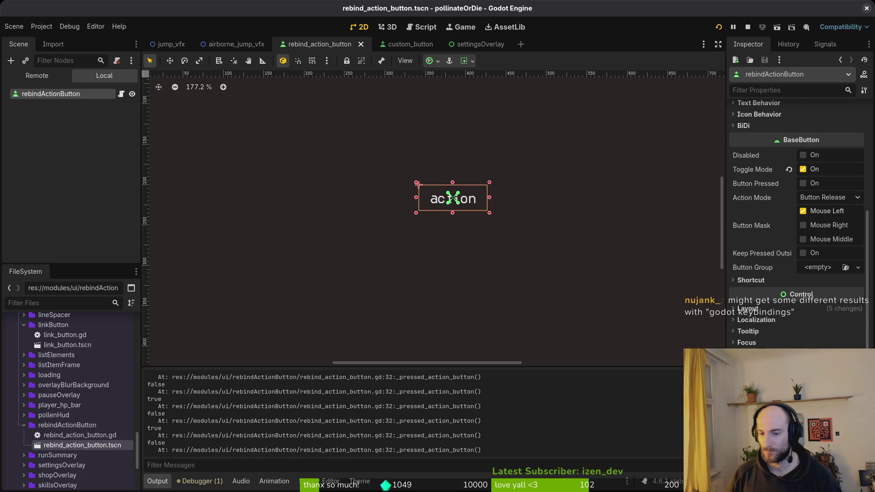
key(ctrl+z)
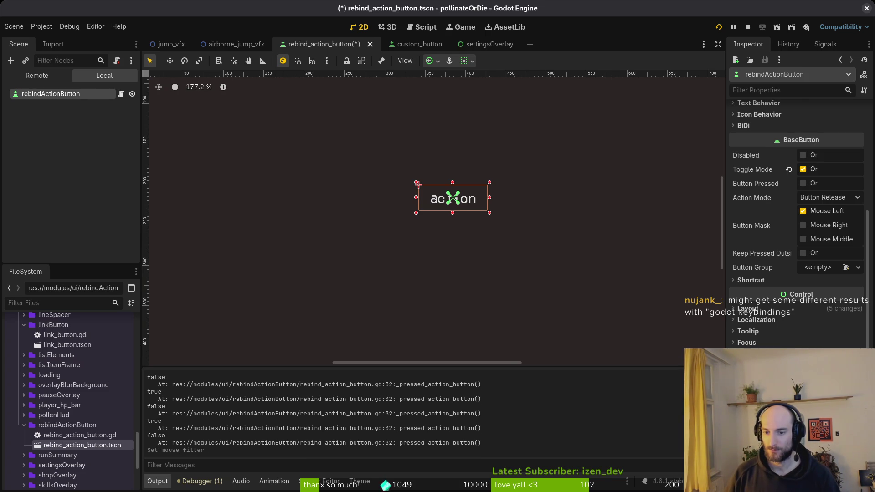
key(ctrl+s)
click(750, 27)
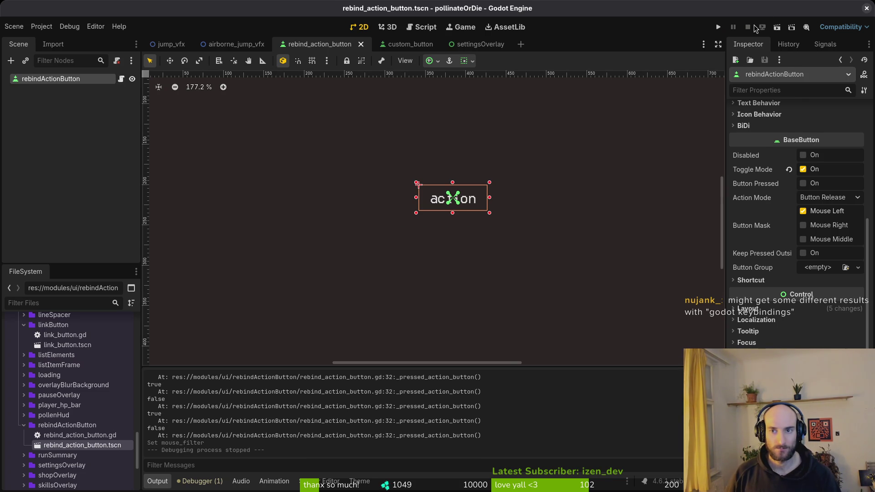
click(718, 26)
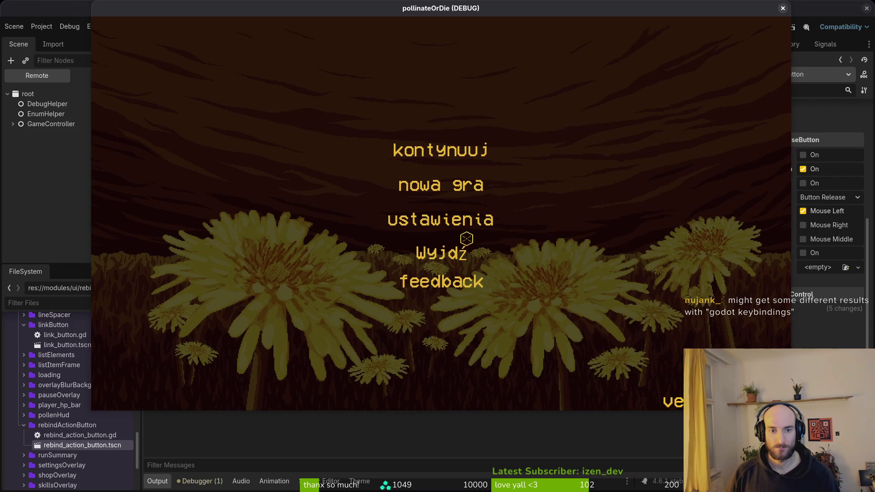
click(453, 223)
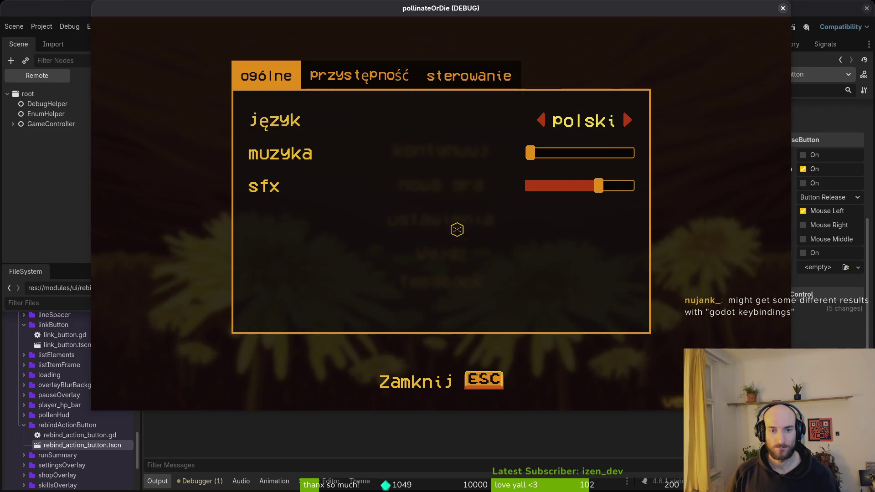
click(501, 78)
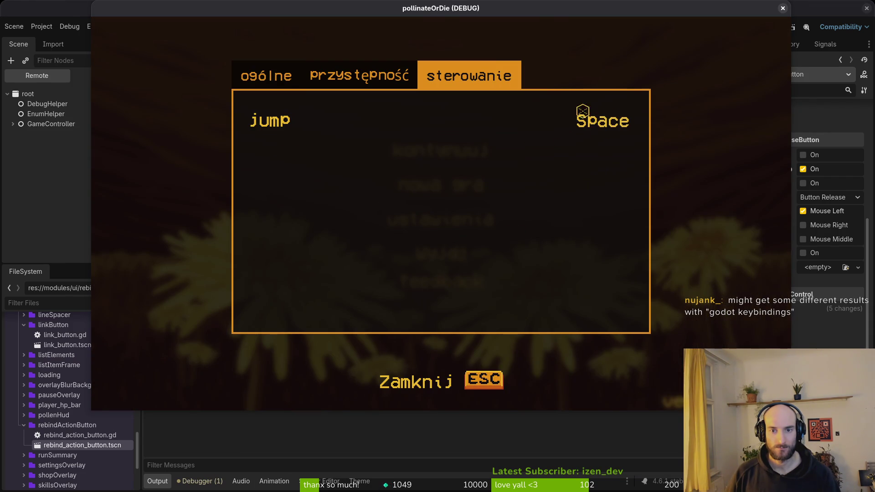
key(F8)
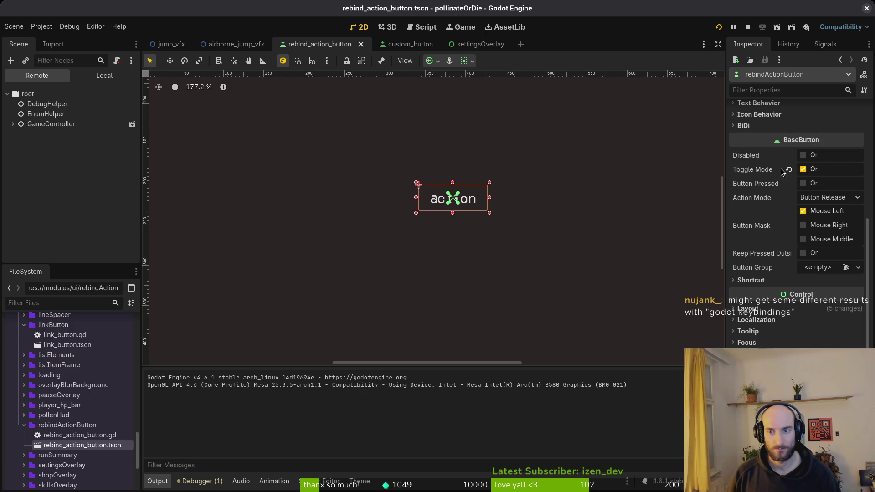
click(753, 344)
click(749, 343)
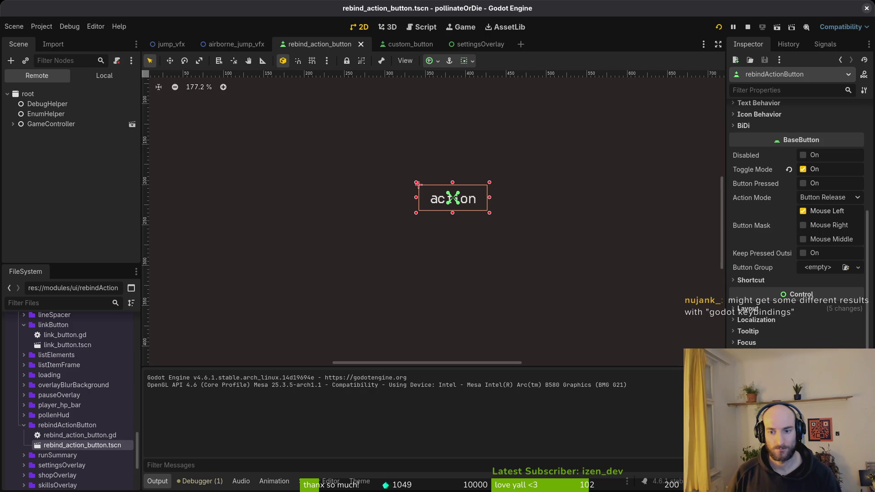
Run the game with F5, rebind jump to gamepad Button 0, and close the settings
key(F5)
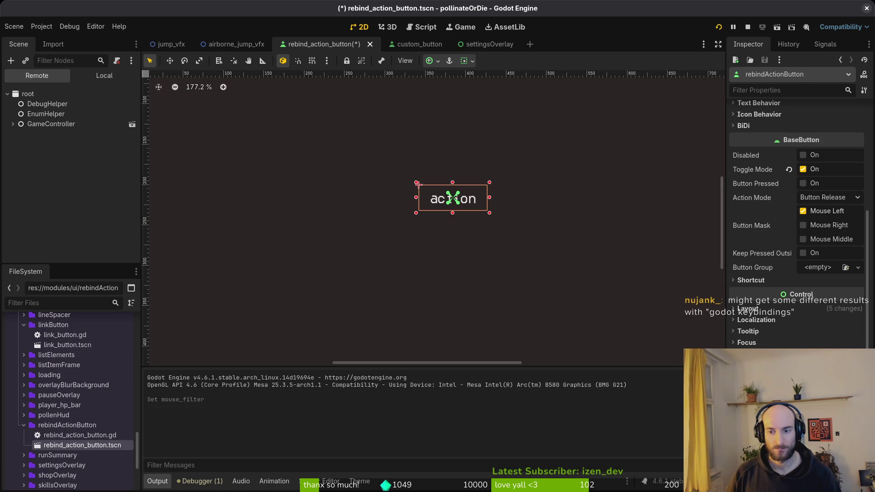
click(599, 123)
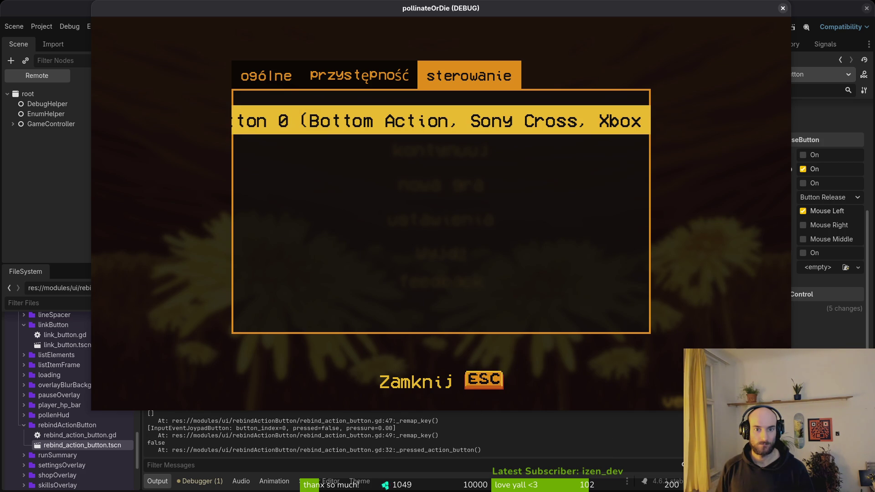
key(Escape)
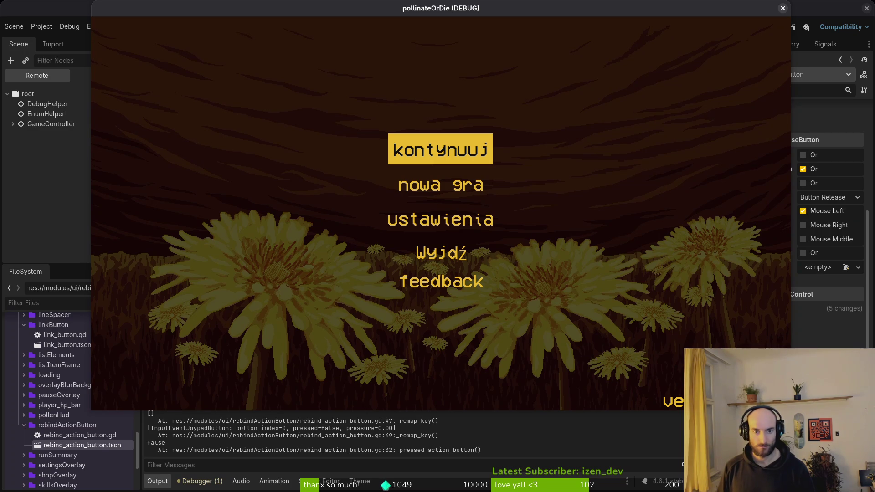
click(782, 8)
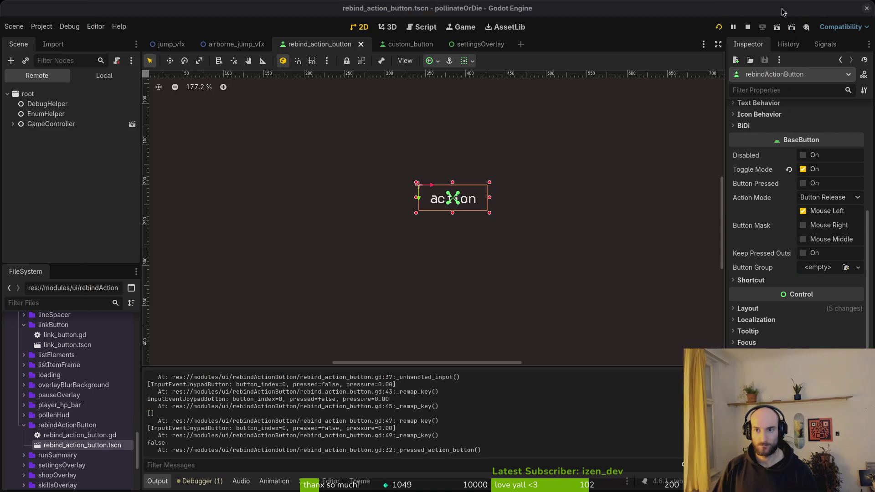
click(718, 28)
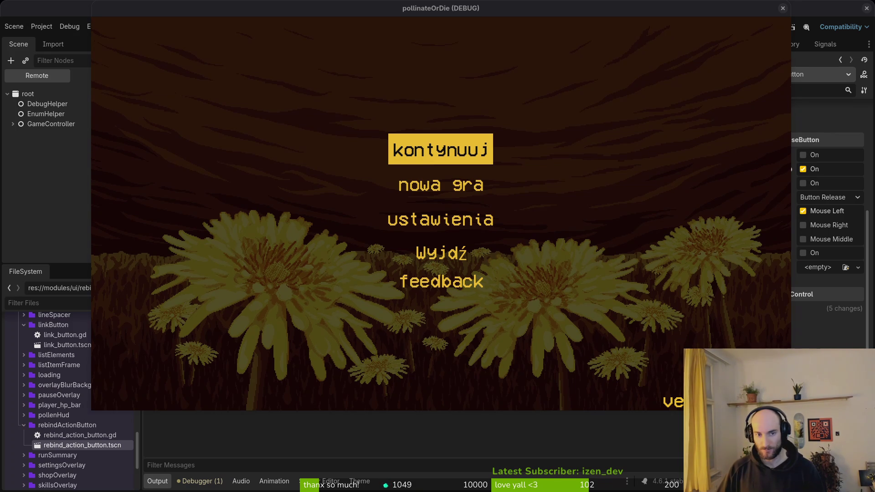
key(Down)
key(Down)
key(Return)
key(e)
key(e)
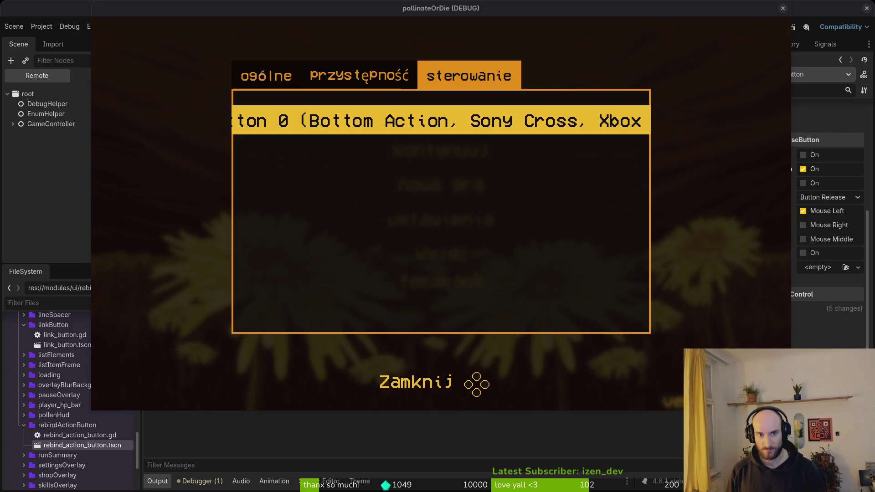
key(space)
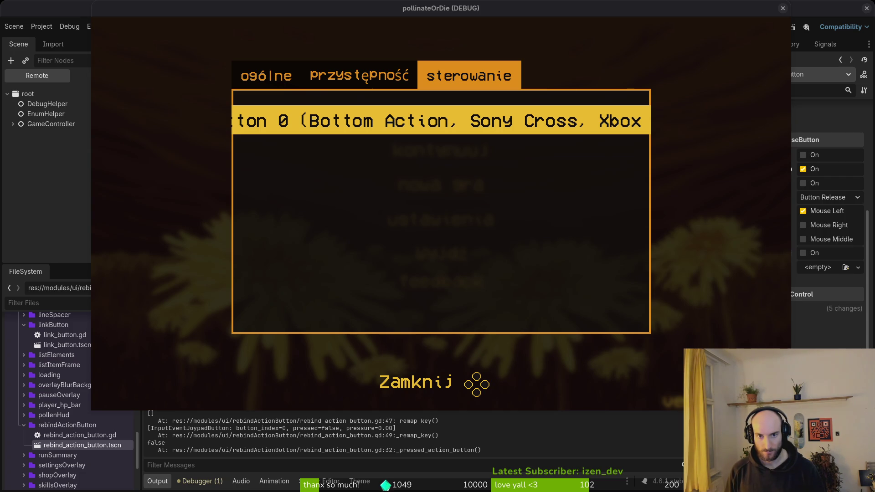
key(Escape)
key(Down)
key(Down)
key(Return)
key(Right)
key(Return)
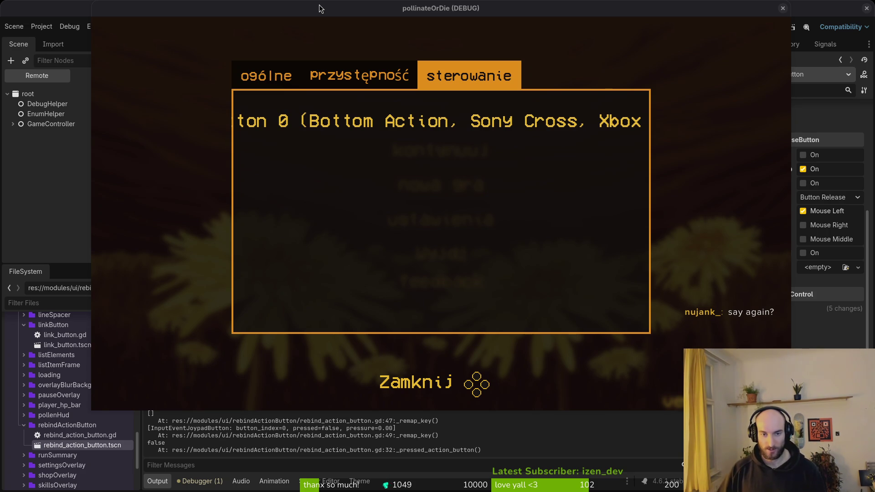
key(Escape)
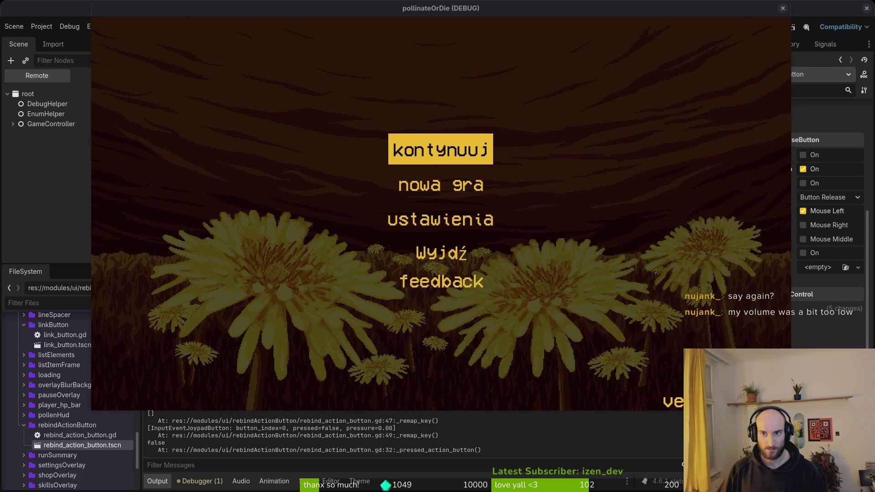
click(781, 10)
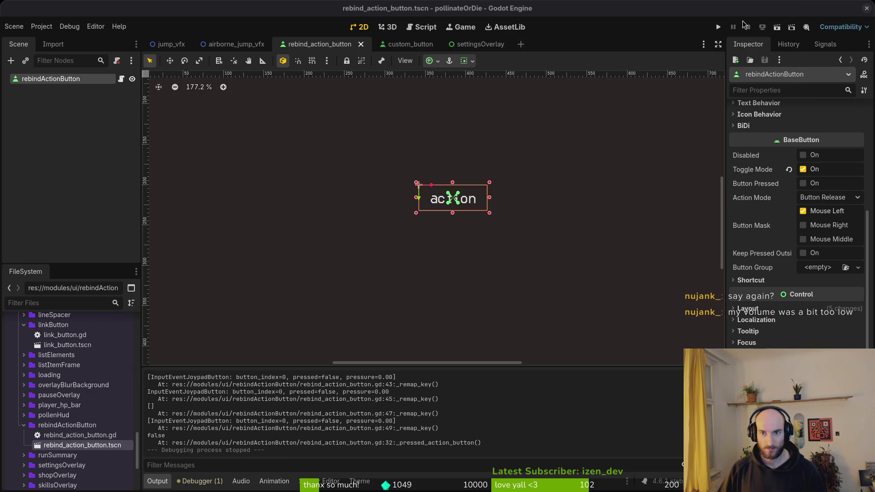
Relaunch the game, open ustawienia's sterowanie tab showing jump on Space, then switch to YouTube
click(718, 27)
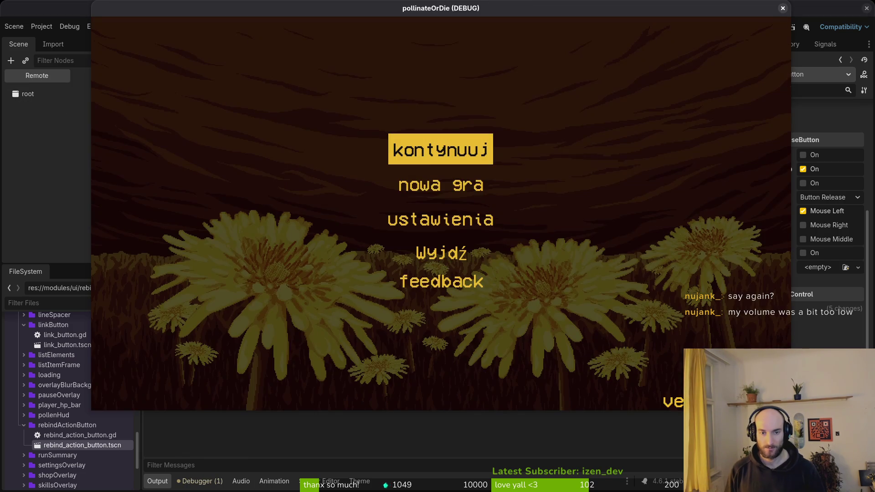
key(Down)
key(Down)
key(Return)
key(Right)
key(Right)
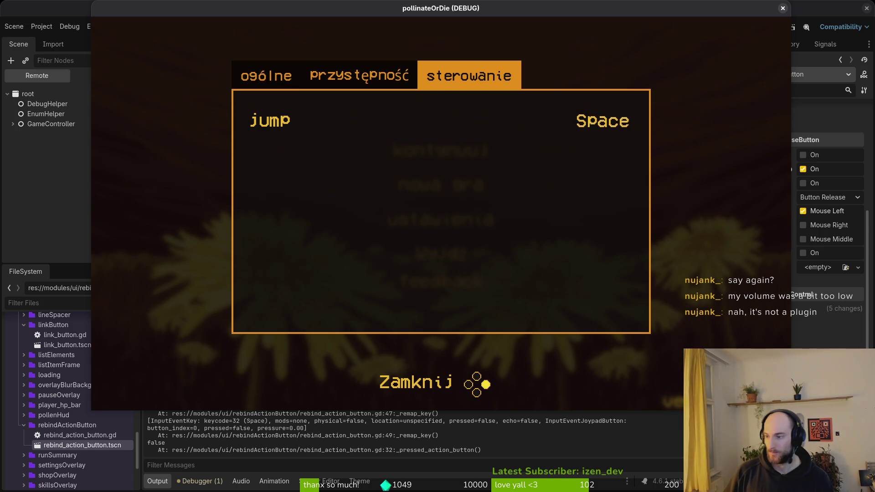
key(alt+Tab)
scroll(518, 254, down, 15)
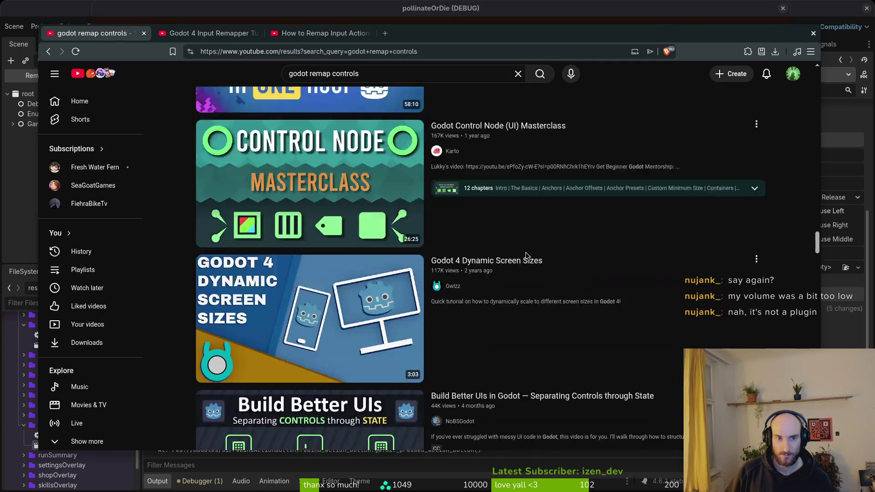
Search YouTube for 'godot keybinds' using the suggested query
click(373, 76)
text(godot keyb)
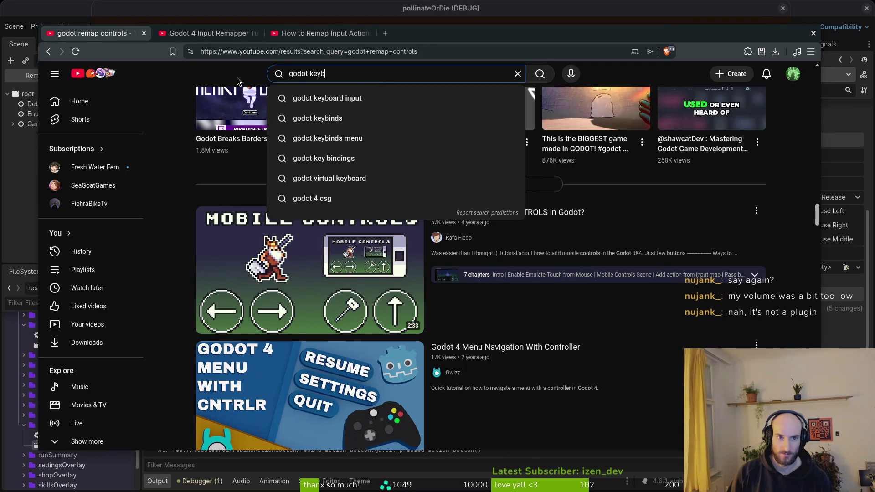
text(d)
key(Down)
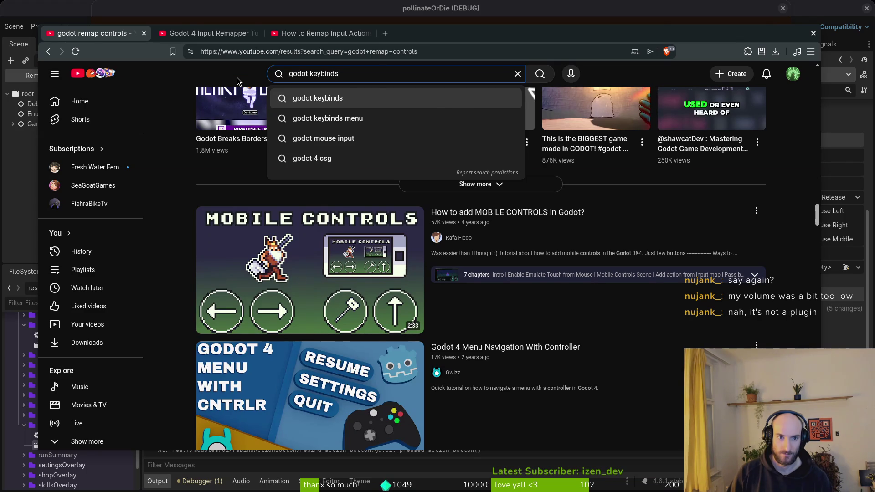
key(Return)
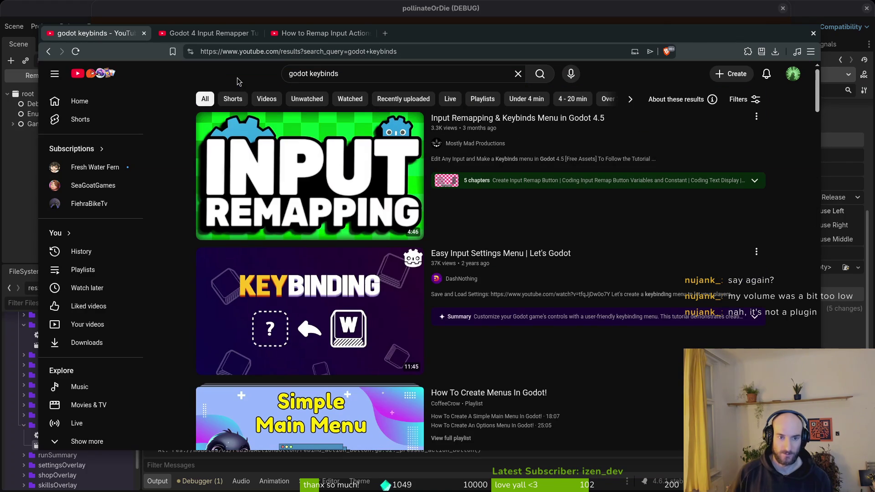
After briefly trying the Input Remapper tutorial, play CoffeeCrow's 'How To Create, Save And Load Keybinds In Godot 4!'
scroll(468, 286, down, 3)
scroll(467, 286, down, 15)
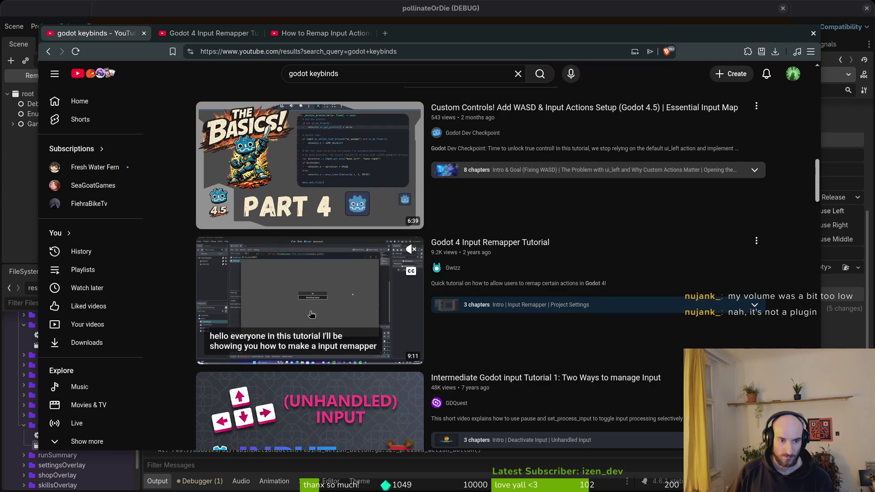
click(412, 239)
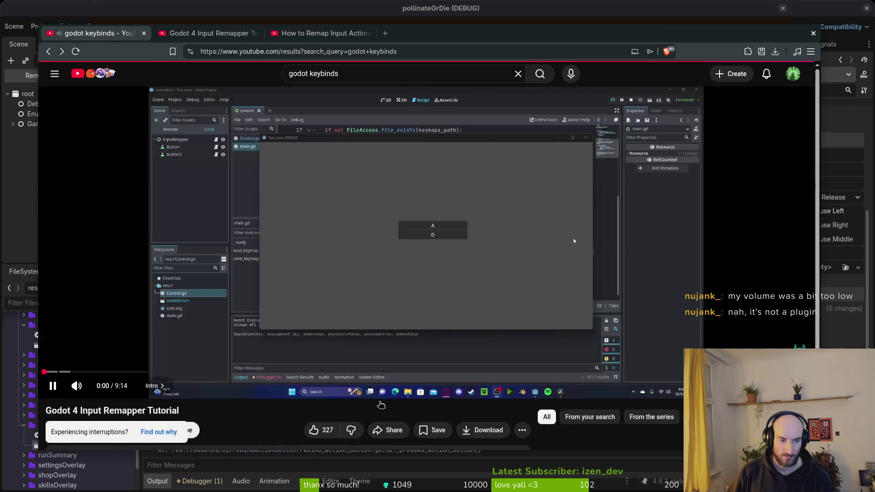
key(alt+Left)
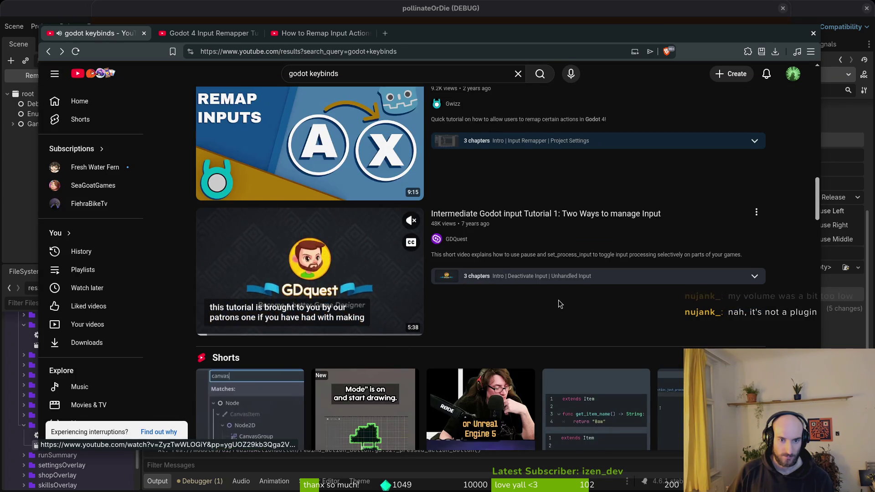
scroll(553, 303, down, 8)
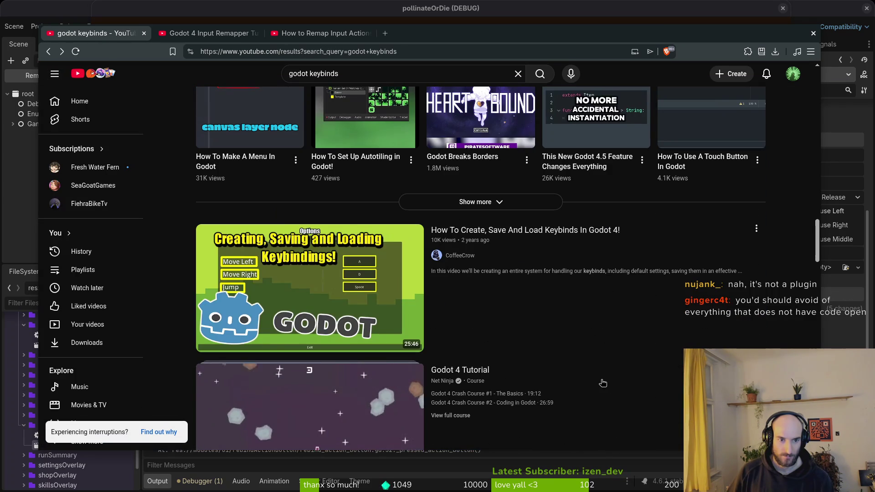
click(486, 352)
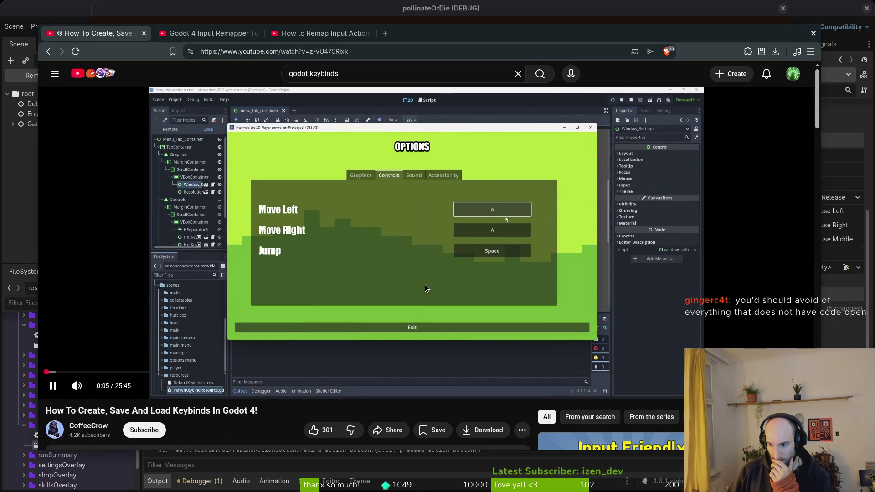
Pause the keybinds tutorial and skim ahead through 1:39, 6:18, 7:19, 9:04 and 12:31
click(439, 280)
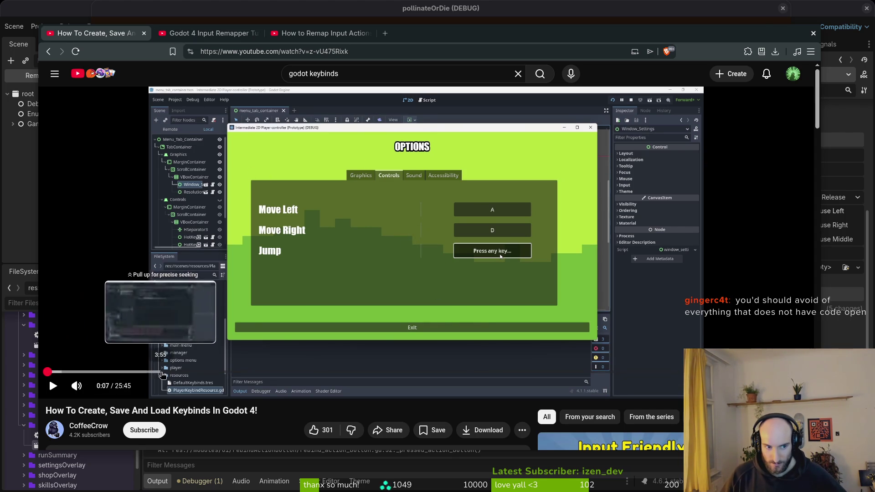
click(94, 373)
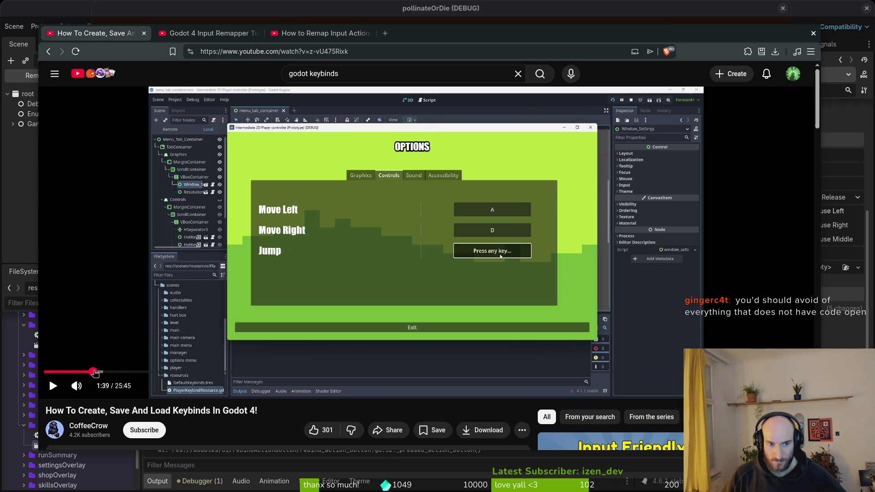
key(space)
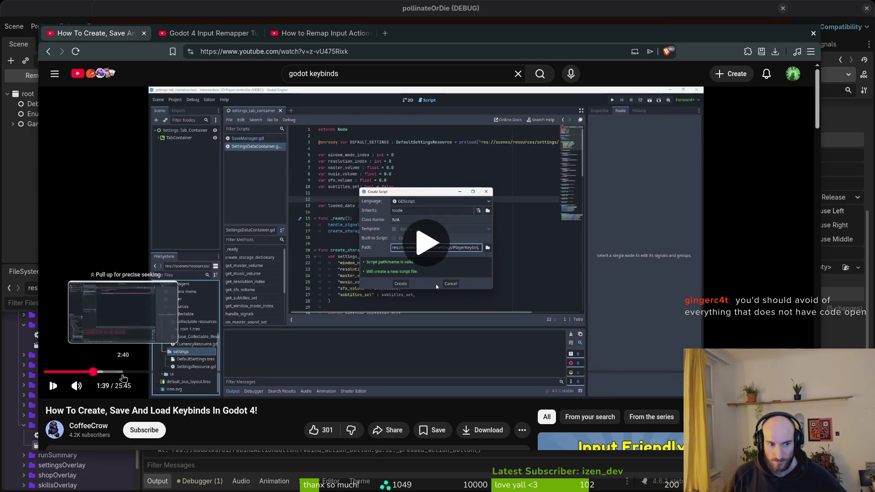
click(233, 372)
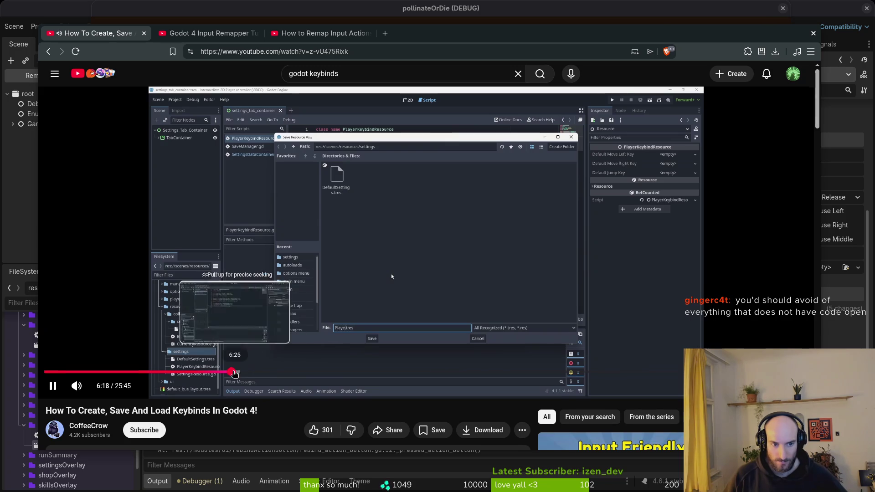
drag(233, 372, 295, 373)
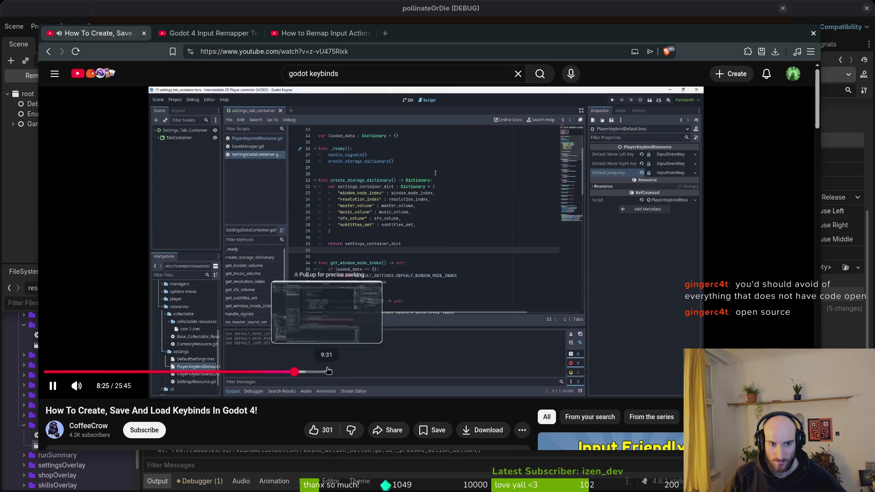
click(314, 372)
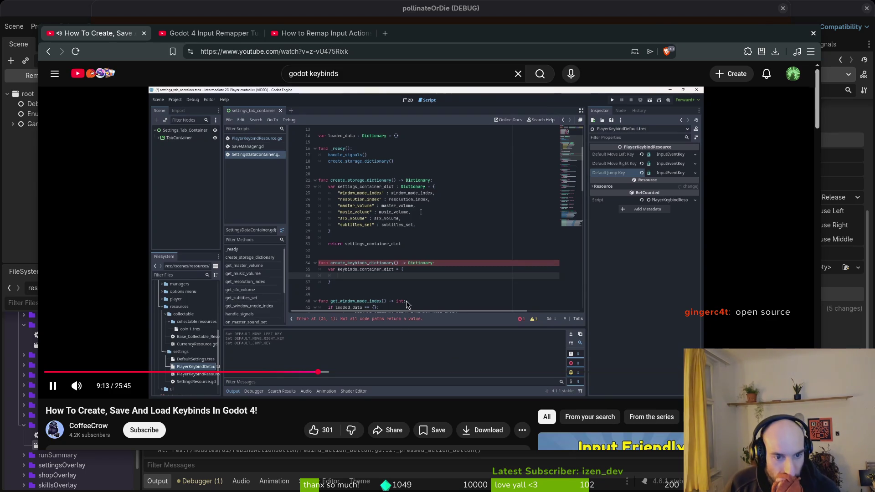
drag(321, 372, 486, 372)
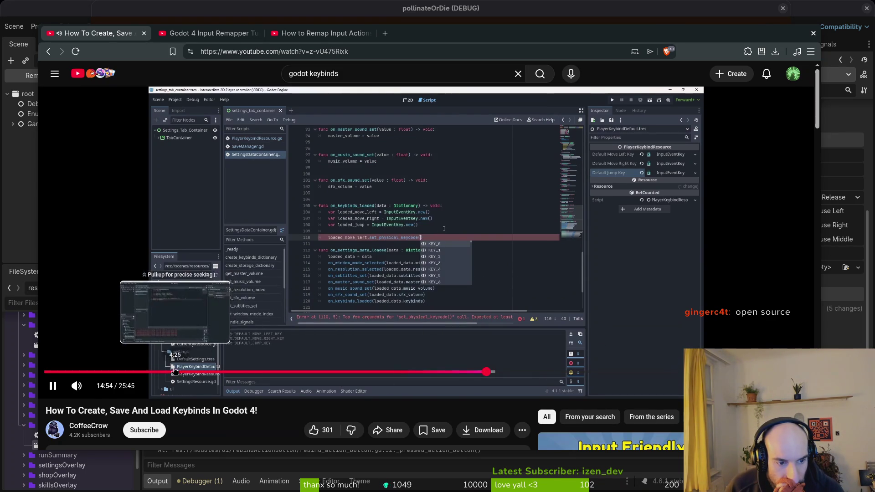
Check around 3:31 and the ending near 19:43, then go back to the godot keybinds results
drag(176, 372, 146, 371)
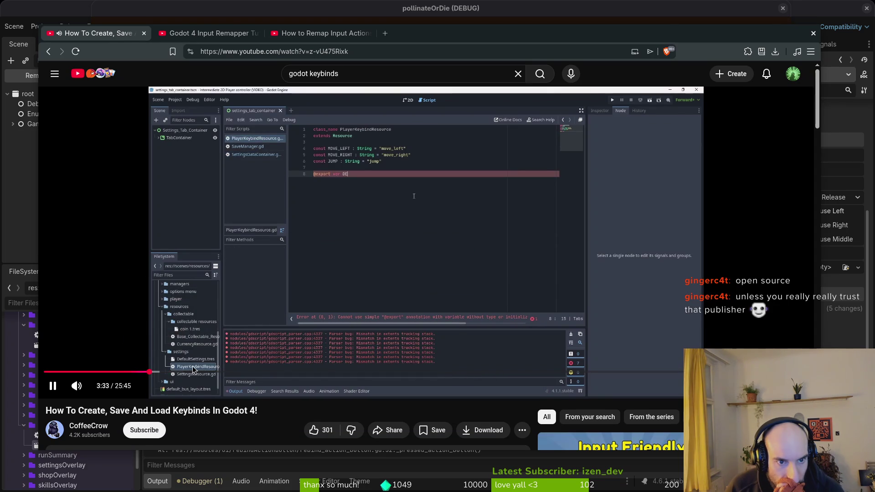
drag(675, 371, 667, 373)
click(472, 311)
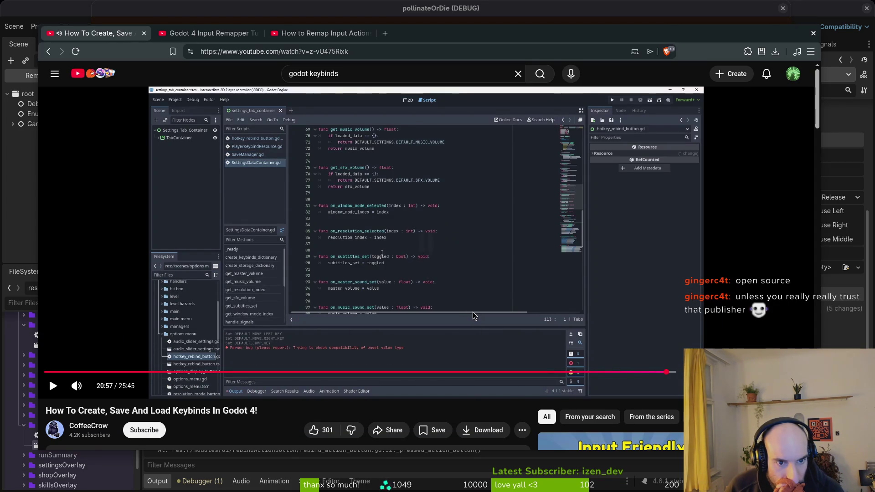
click(472, 311)
click(630, 372)
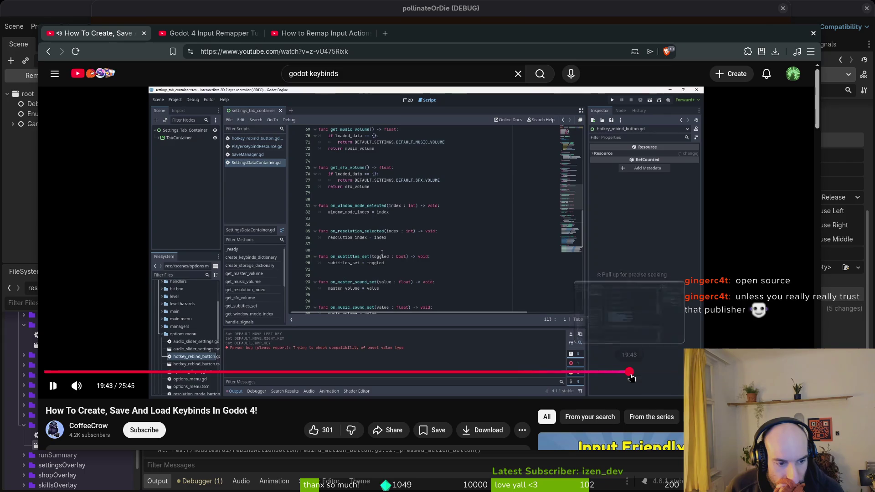
scroll(633, 376, down, 5)
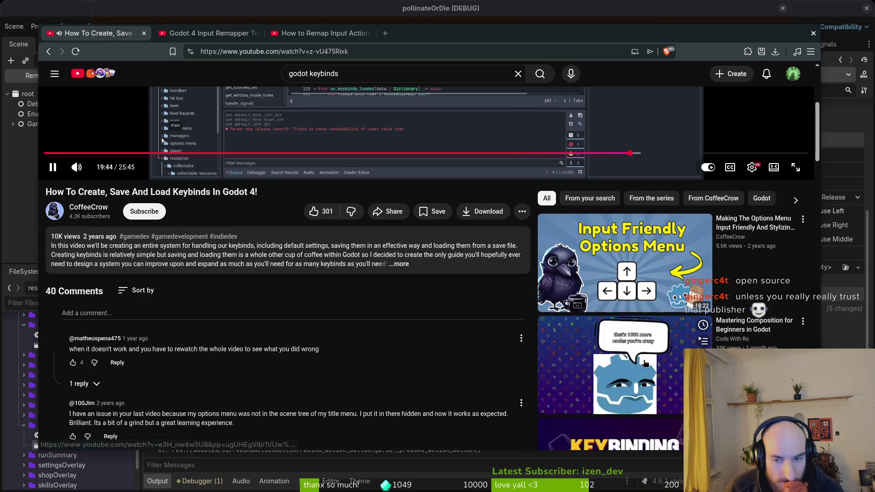
key(alt+Left)
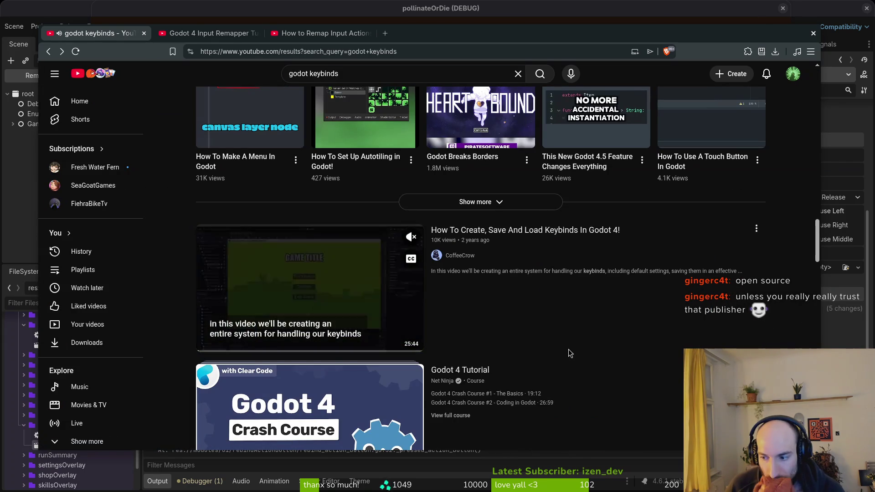
Search YouTube for 'godot remap controls conditions'
scroll(547, 364, down, 2)
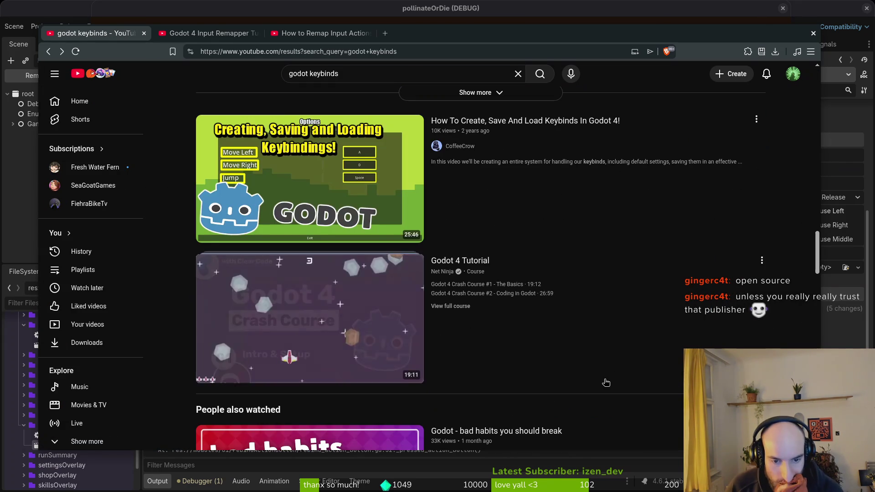
scroll(642, 373, down, 6)
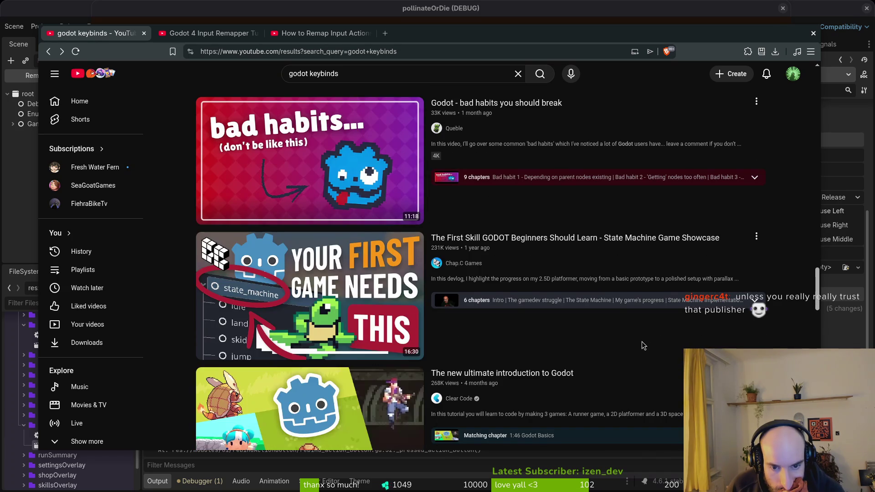
scroll(640, 351, down, 5)
scroll(641, 338, up, 6)
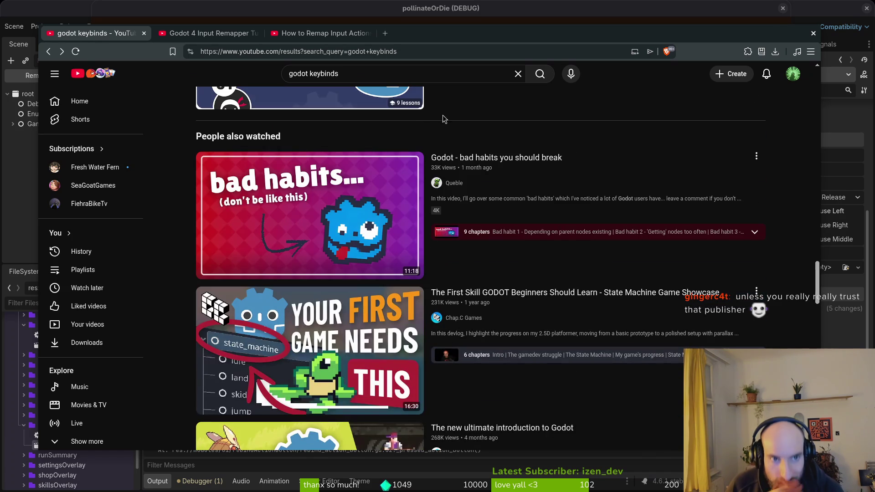
click(364, 68)
text(godot remap controls)
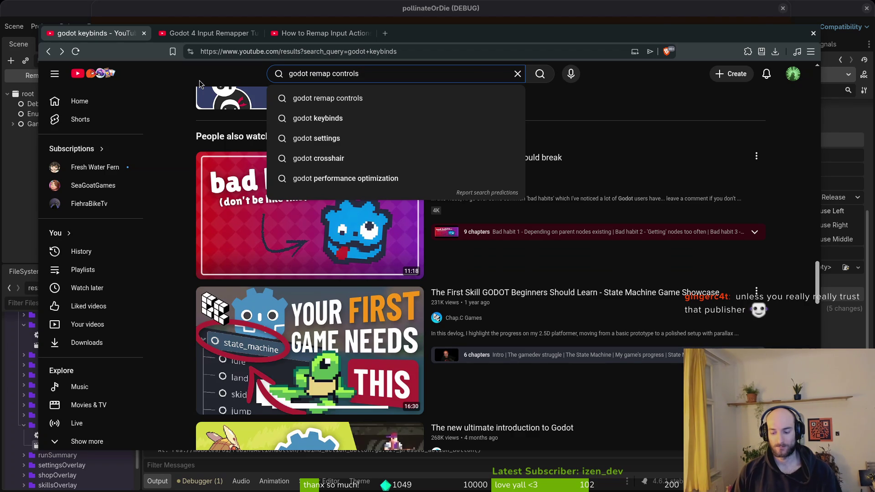
text( conditions)
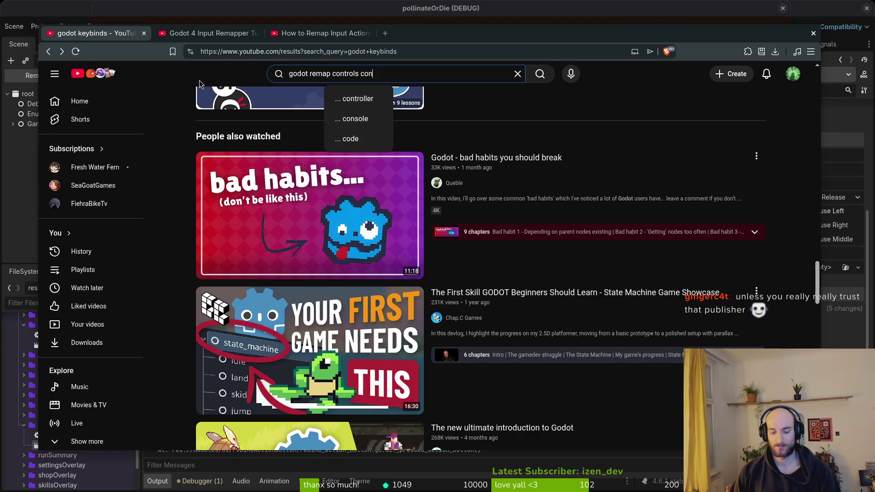
key(Return)
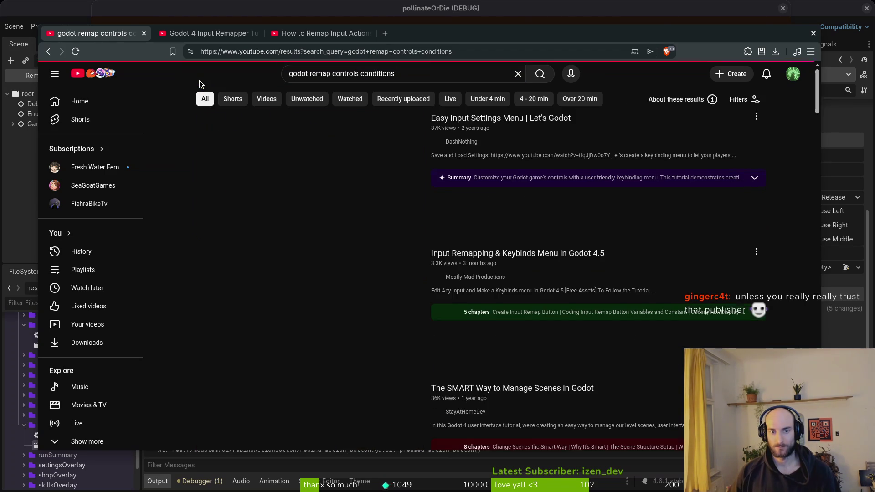
Open the G.U.I.D.E remapping-controls video in a background tab
scroll(683, 225, down, 2)
scroll(684, 223, down, 2)
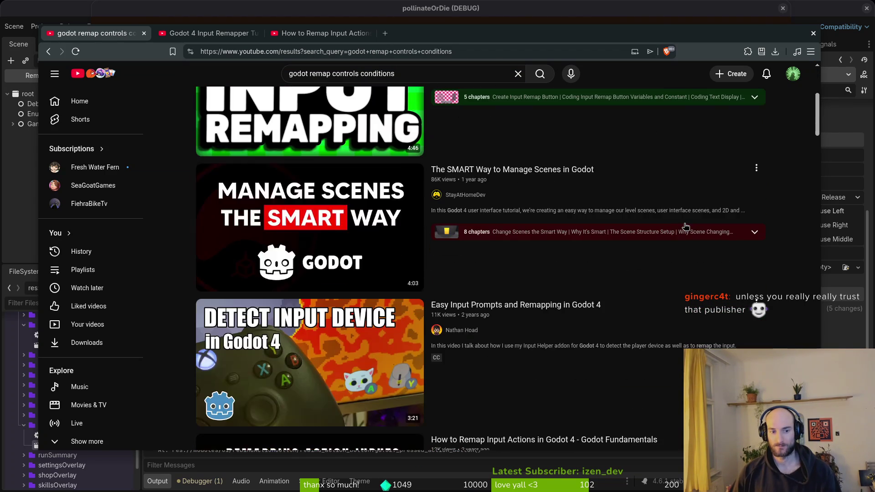
scroll(684, 225, down, 3)
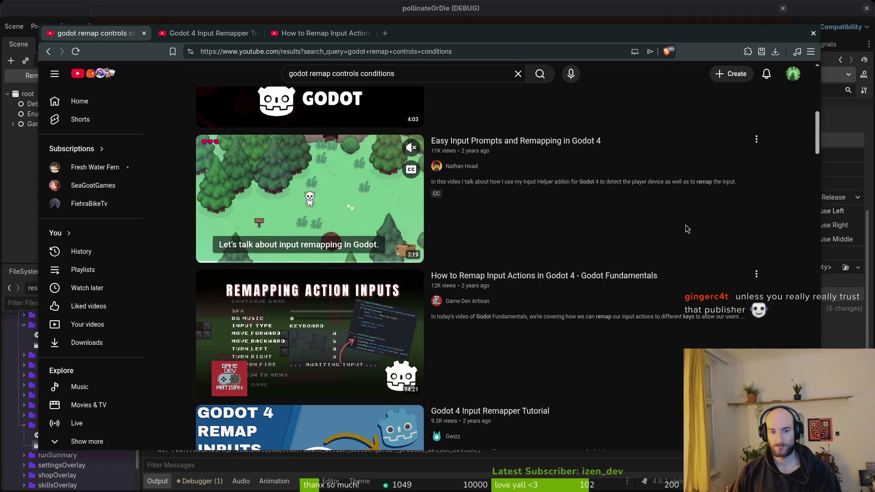
scroll(688, 222, down, 6)
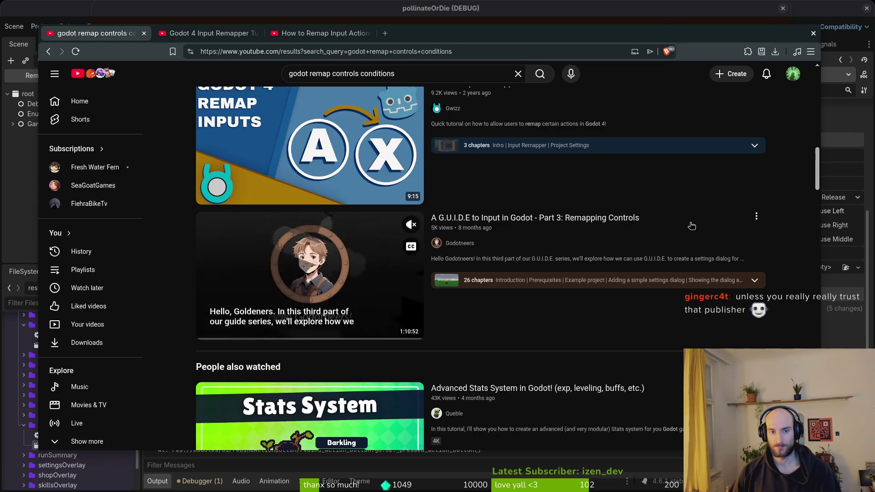
middle_click(645, 221)
scroll(646, 228, down, 4)
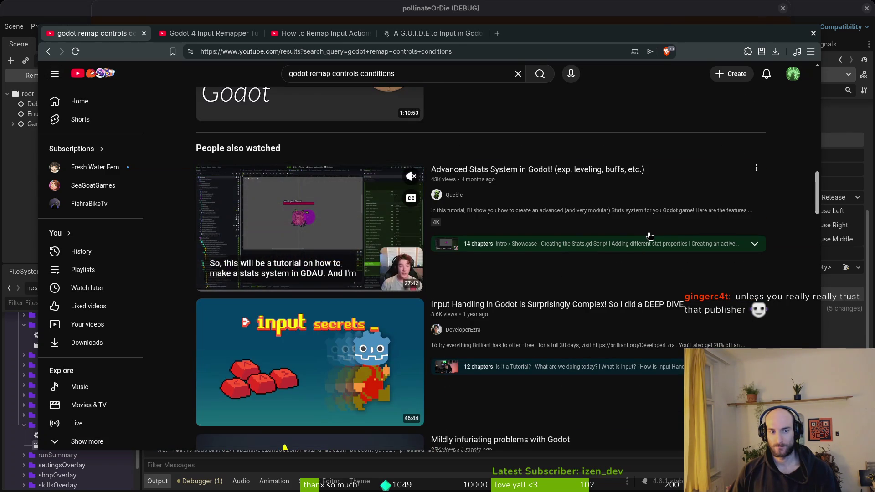
scroll(592, 214, up, 6)
scroll(547, 191, down, 6)
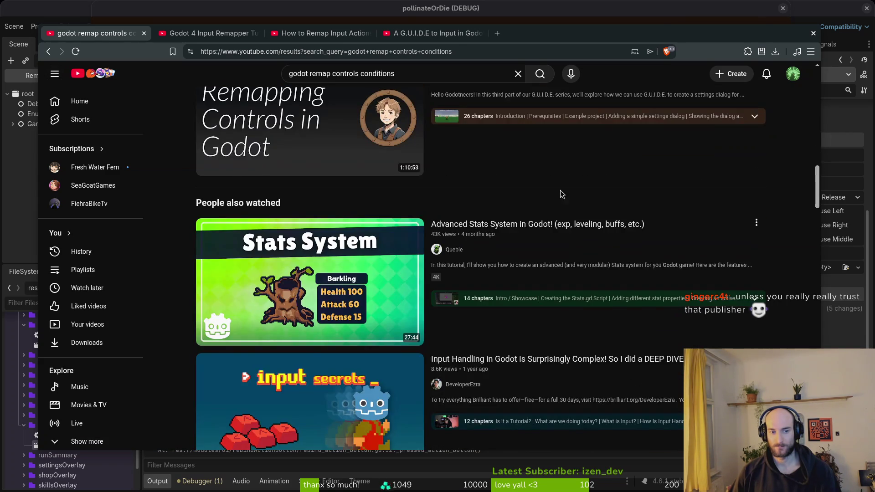
scroll(609, 246, down, 5)
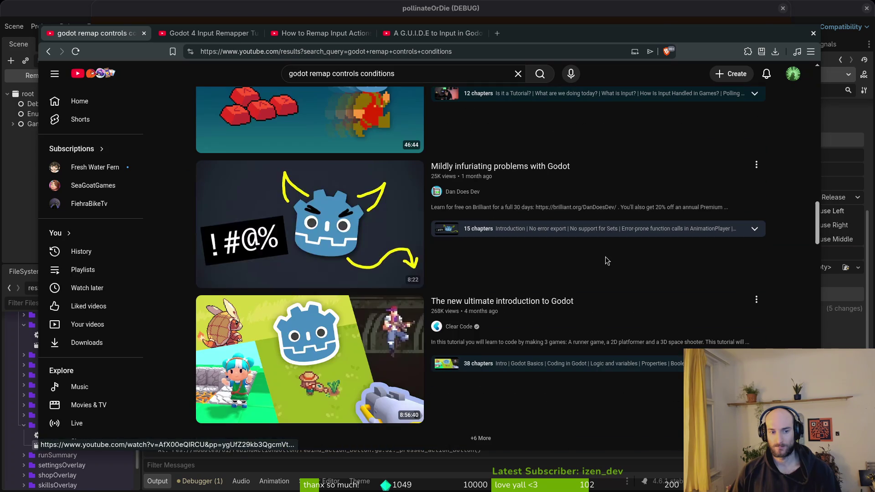
scroll(637, 289, up, 10)
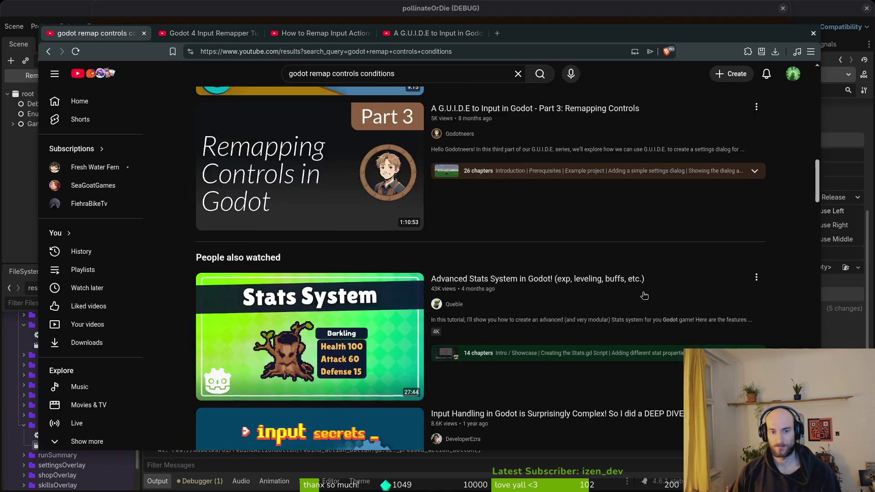
Change the query to 'godot remap controls filtered' and rerun the search
drag(398, 74, 388, 74)
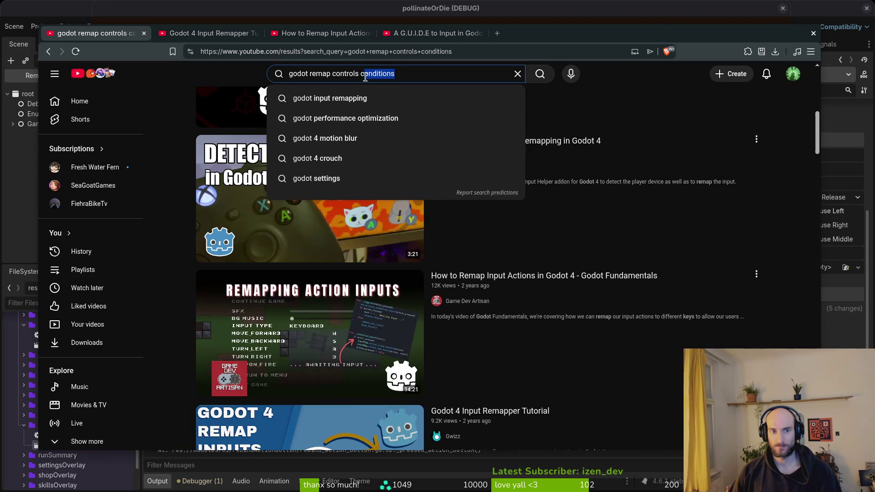
text(filtered)
key(Return)
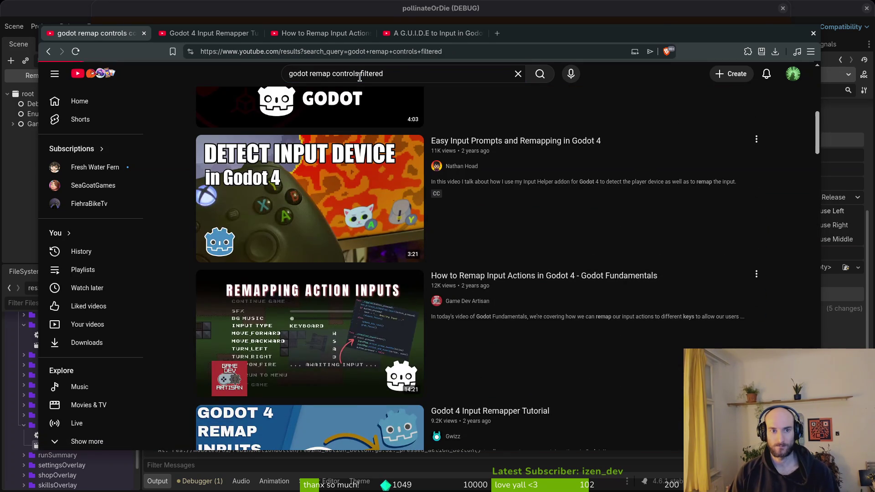
key(ctrl+t)
Web-search 'filtered control remapping godot', opening the Godot-Input-Remap GitHub and Reddit results in tabs
text(filtered )
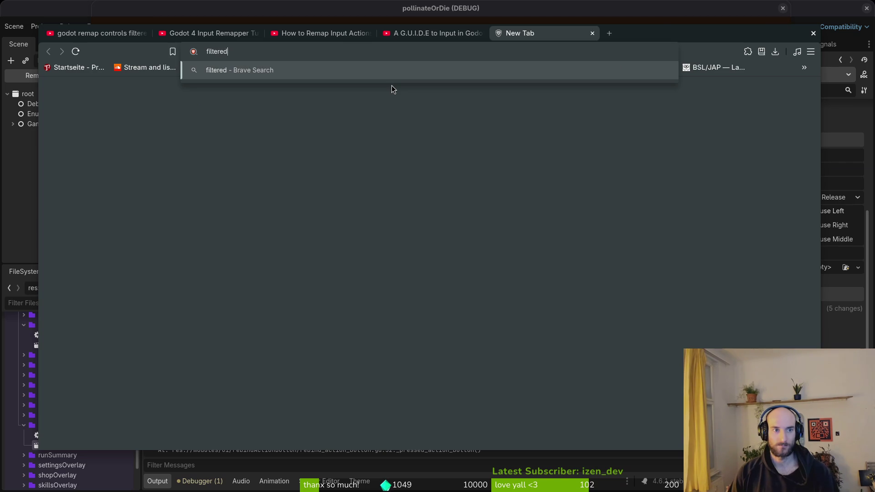
text(cont)
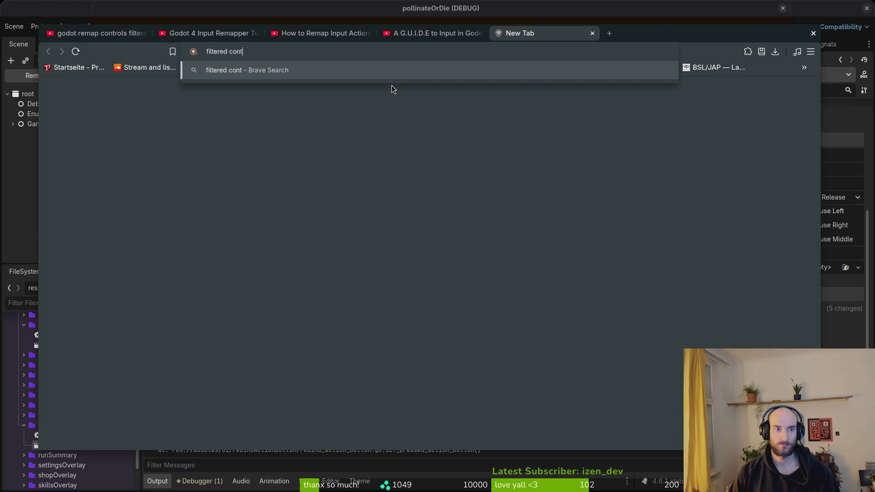
text(rol remapping godot)
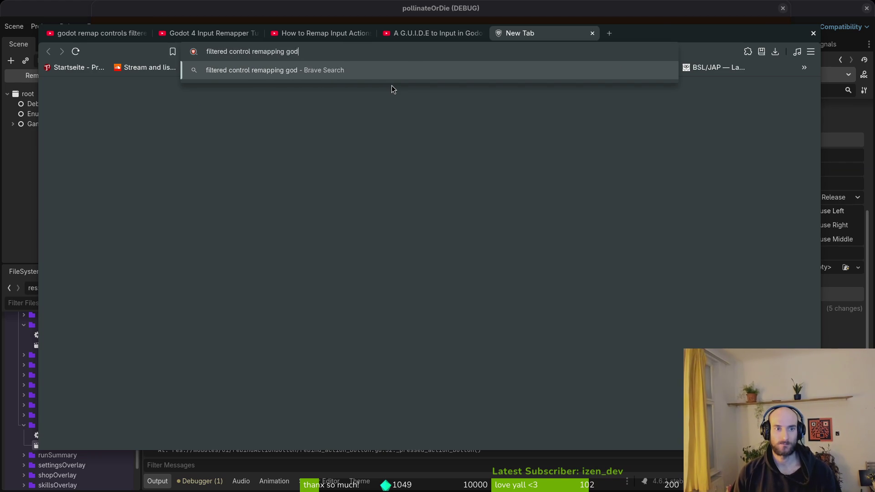
key(Return)
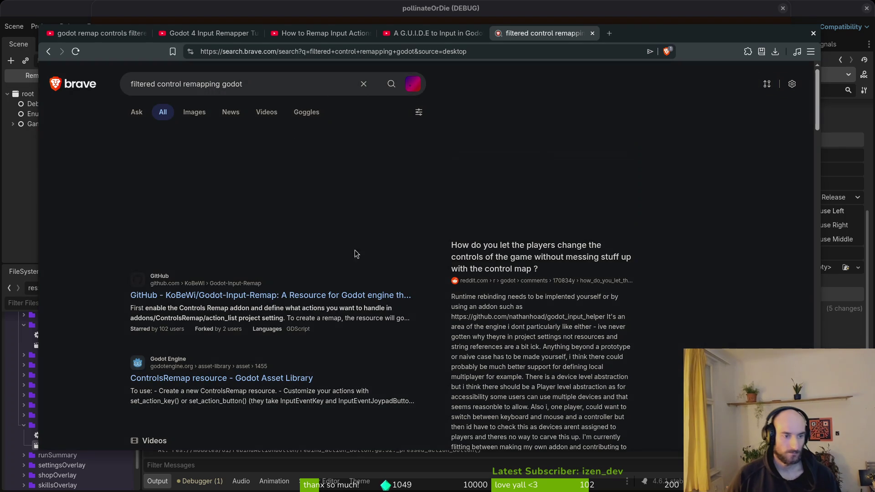
middle_click(268, 295)
scroll(269, 363, down, 8)
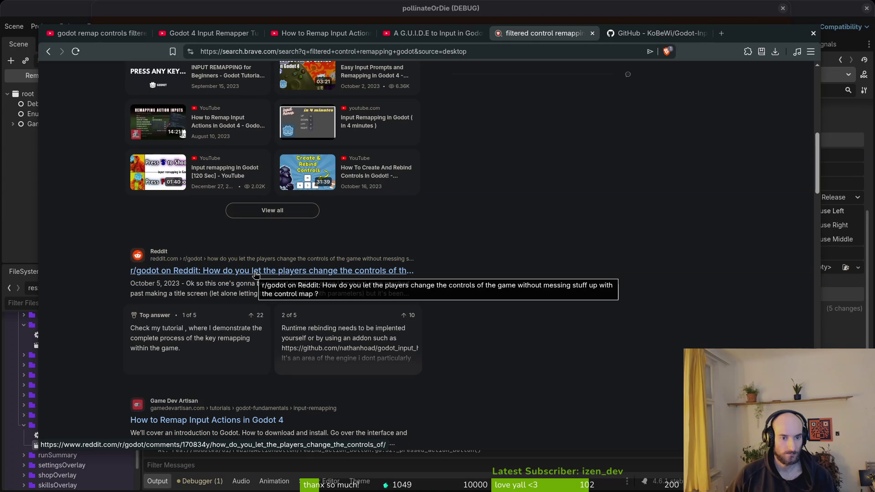
middle_click(256, 274)
Glance at the Reddit thread, then return to the Godot 4 Input Remapper Tutorial video
scroll(277, 264, down, 5)
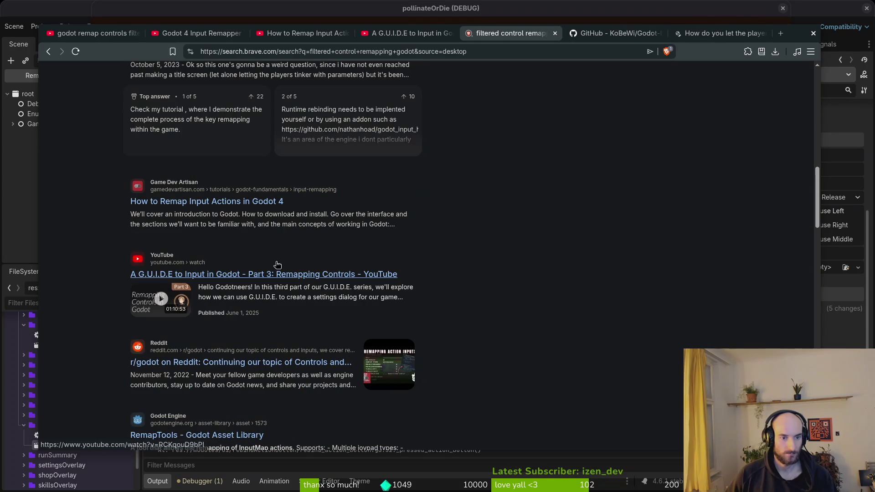
scroll(243, 240, down, 4)
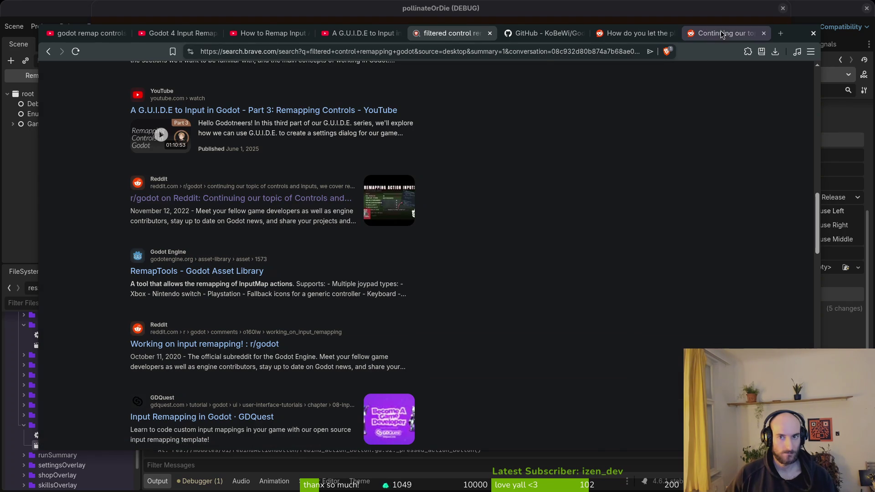
click(720, 31)
click(509, 34)
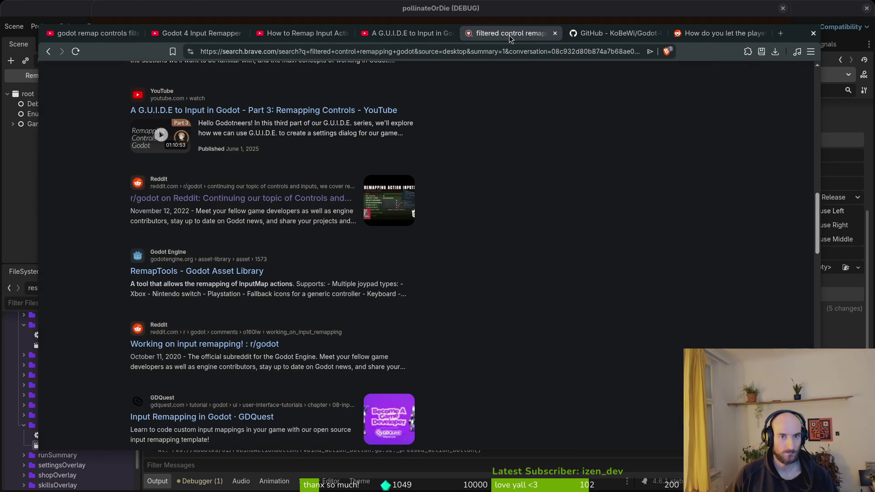
scroll(216, 341, down, 2)
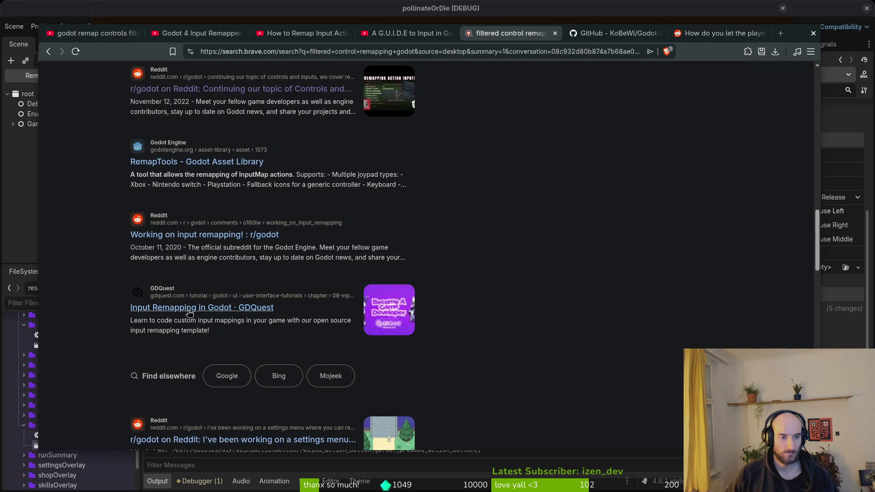
scroll(188, 315, down, 4)
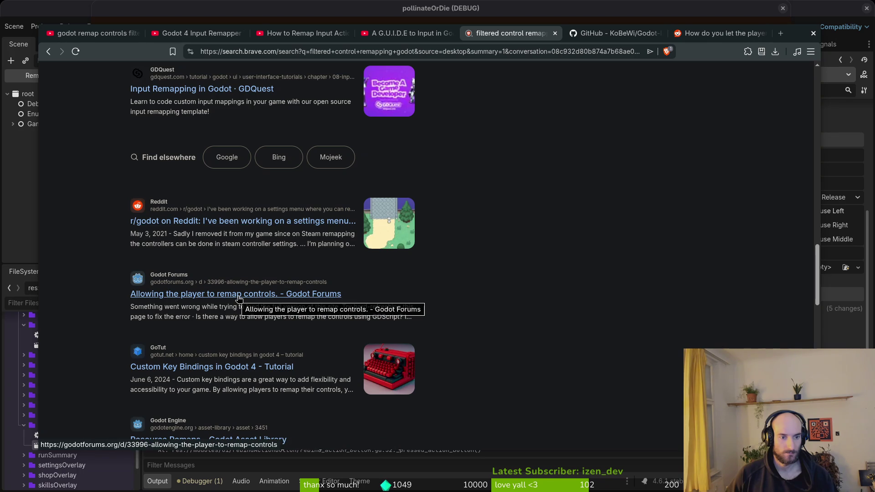
click(198, 33)
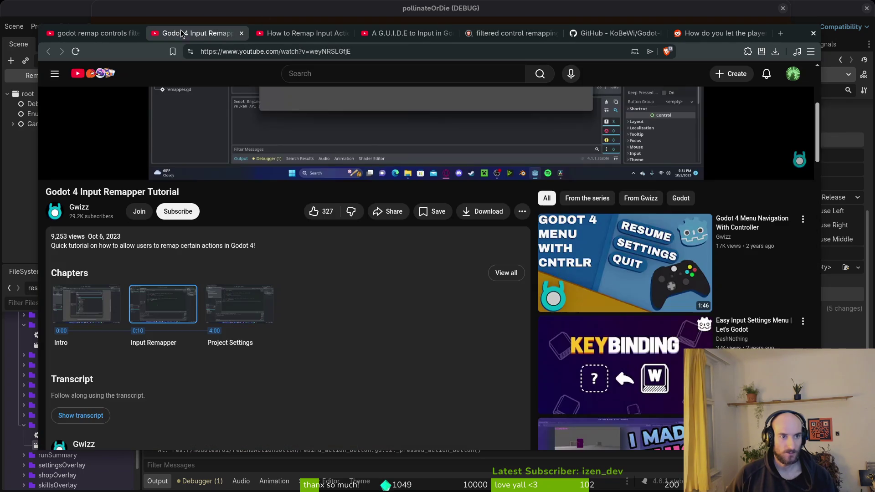
Search YouTube for 'godot keyboard remapping without duplicates', starting from the 'godot keyboard' suggestion
scroll(575, 299, down, 8)
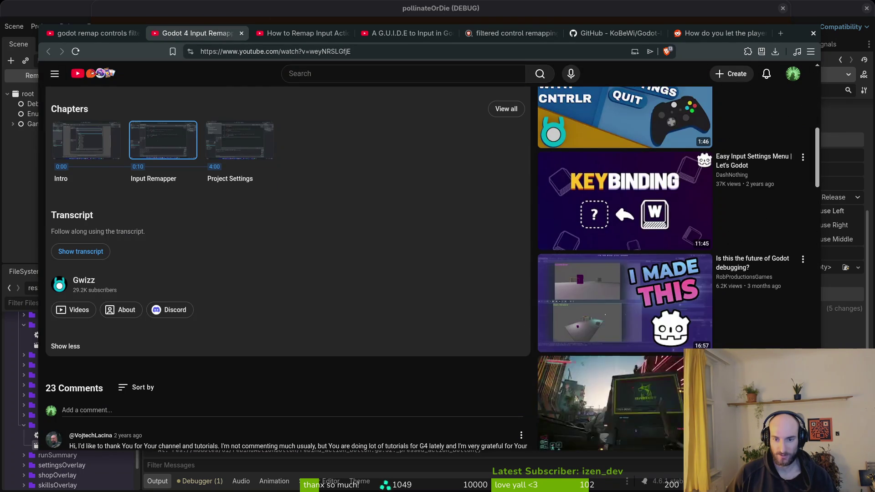
scroll(576, 299, up, 6)
scroll(576, 299, down, 1)
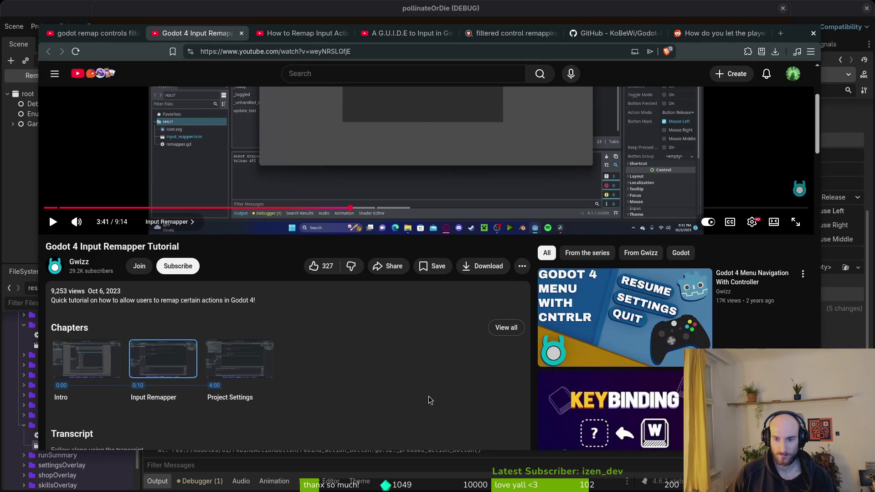
scroll(381, 344, up, 3)
click(313, 71)
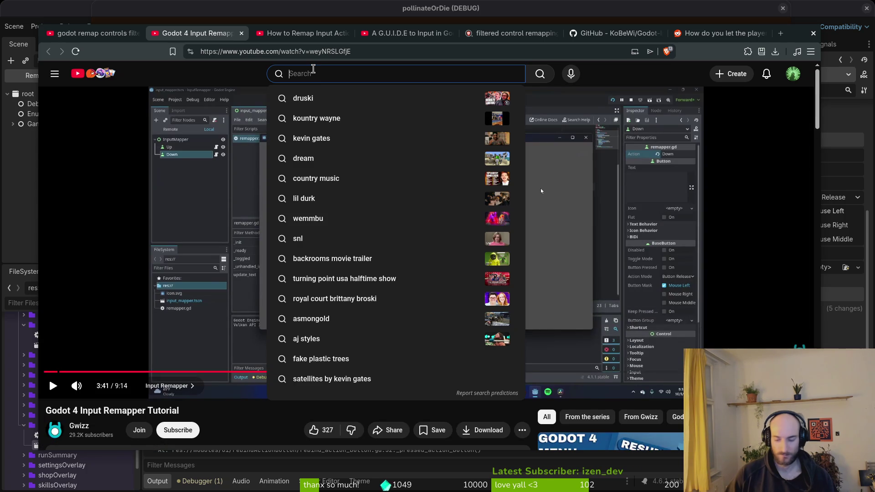
text(godot key)
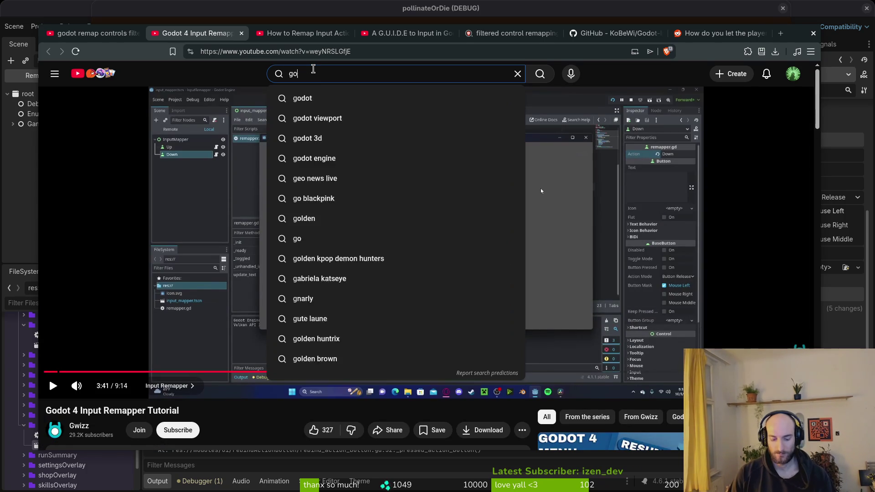
key(Down)
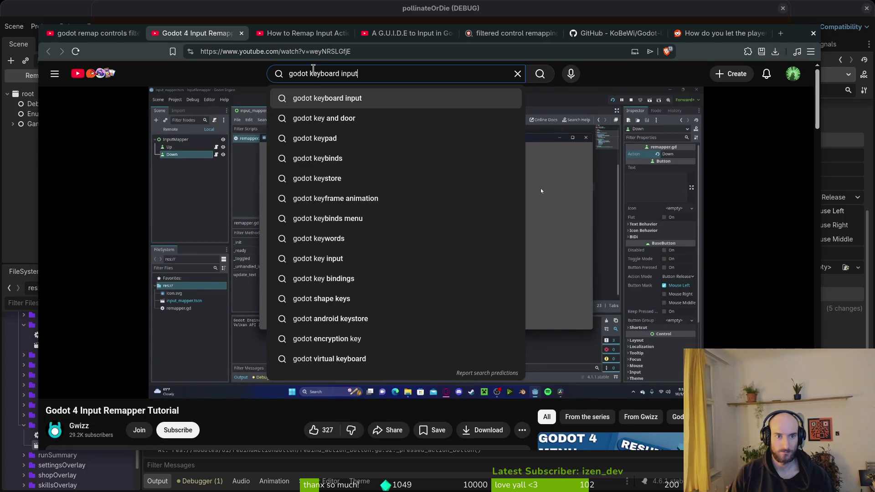
key(BackSpace)
key(BackSpace)
key(BackSpace)
text(remapping)
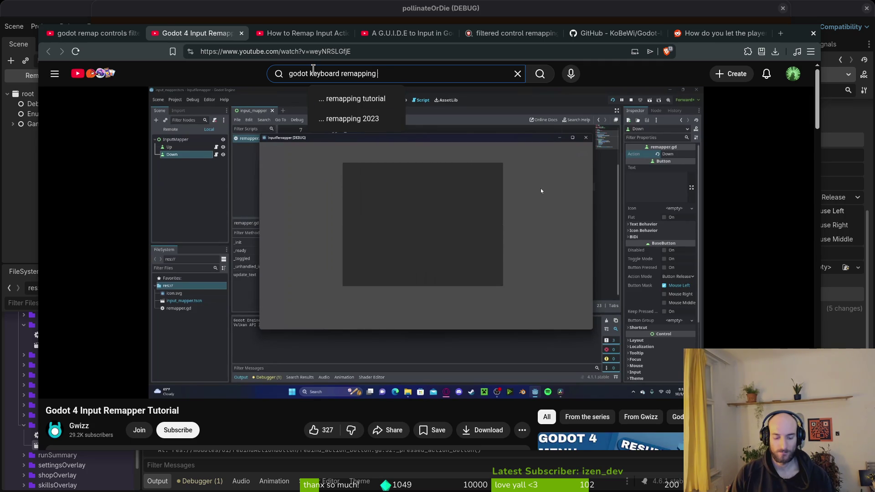
text( without duplicates)
key(Return)
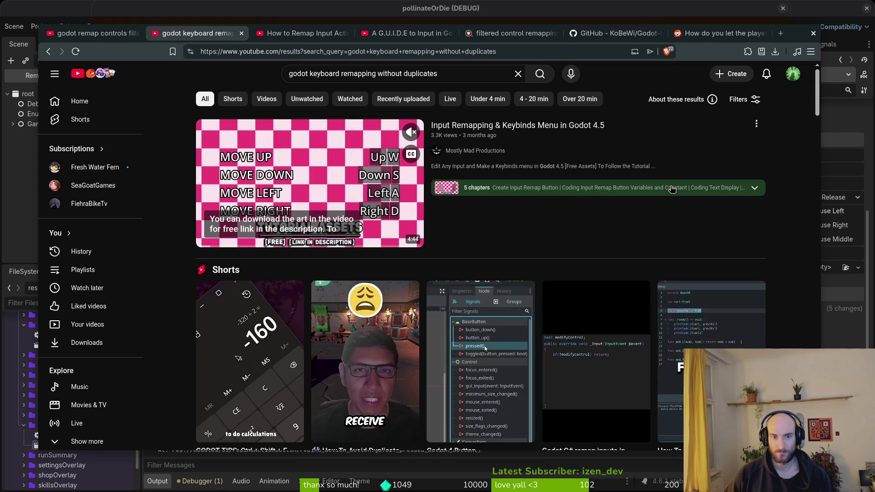
Review the top result's chapters and open the Input Remapping & Keybinds video in a background tab
click(755, 187)
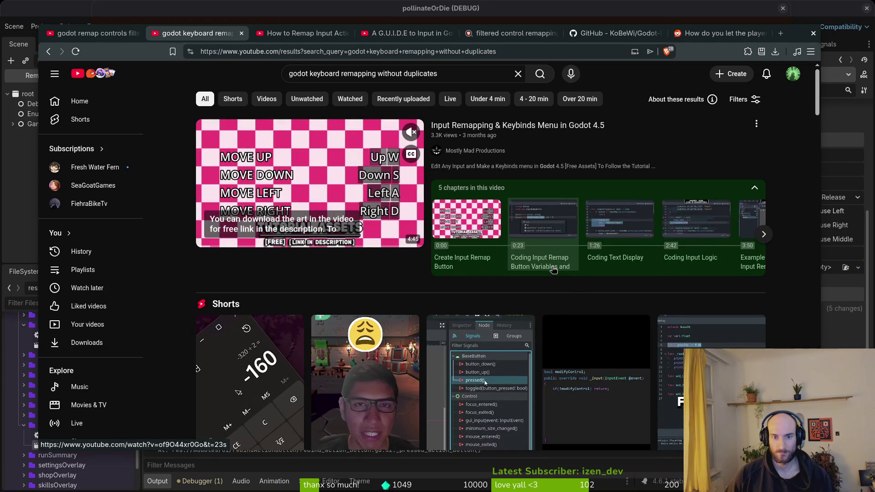
click(763, 234)
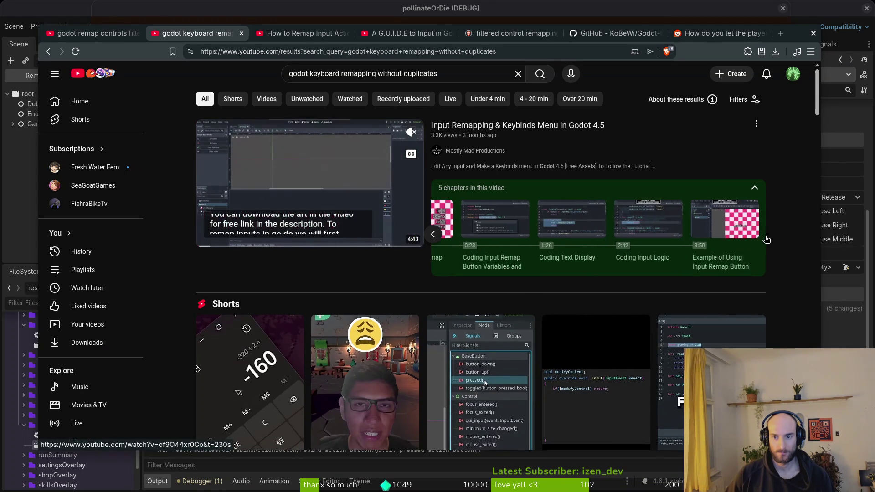
scroll(633, 225, down, 3)
scroll(633, 224, up, 3)
middle_click(633, 224)
Open 'Easy Input Prompts and Remapping in Godot 4' in a new tab and view it
scroll(490, 340, down, 5)
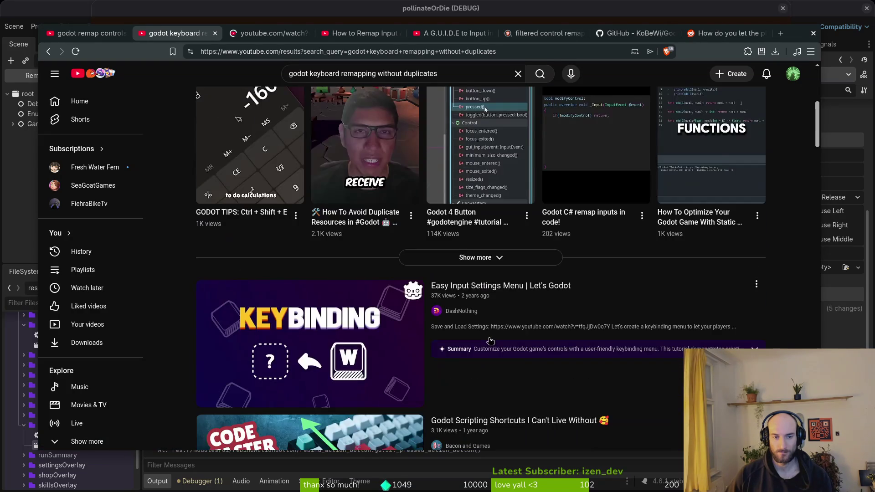
scroll(490, 341, down, 3)
scroll(545, 352, down, 3)
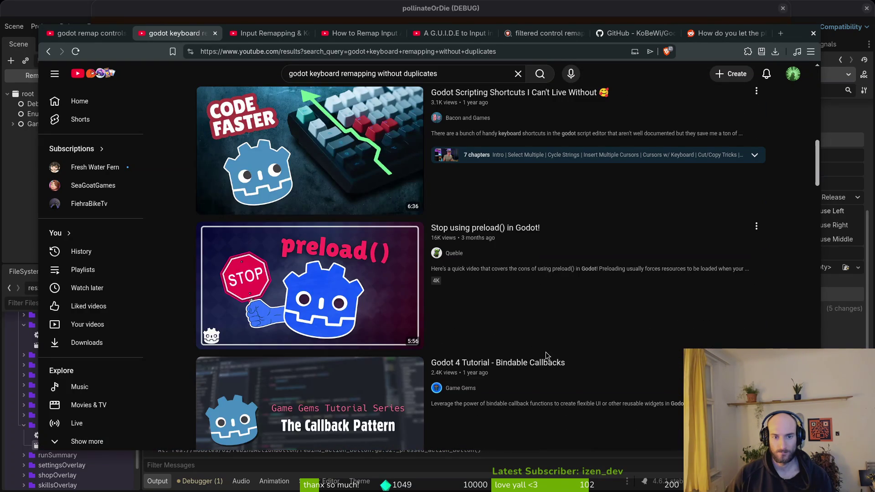
scroll(550, 330, down, 5)
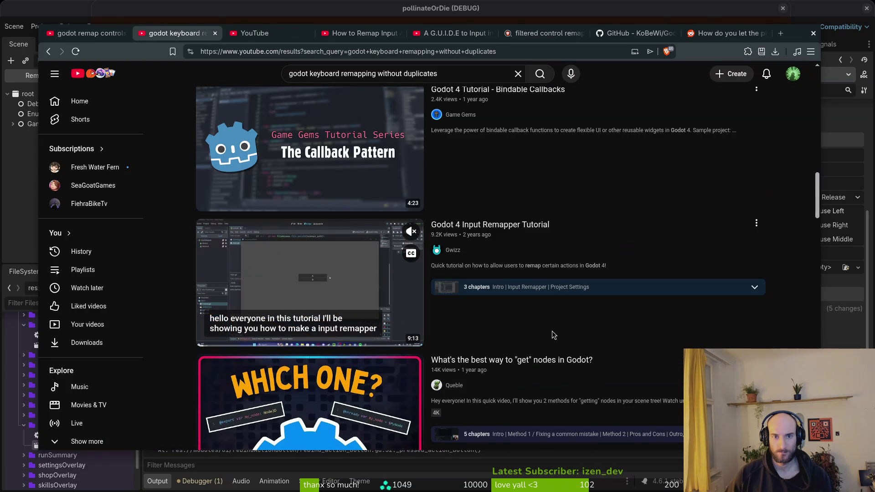
scroll(552, 332, down, 4)
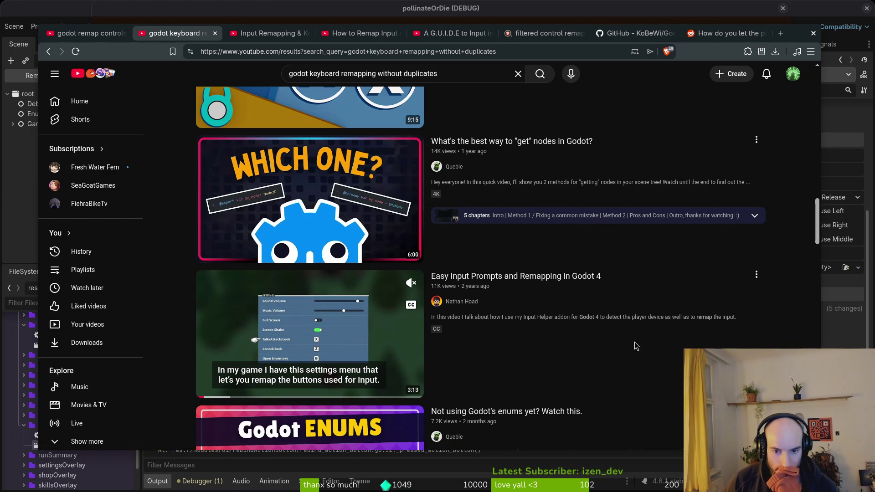
scroll(610, 326, down, 3)
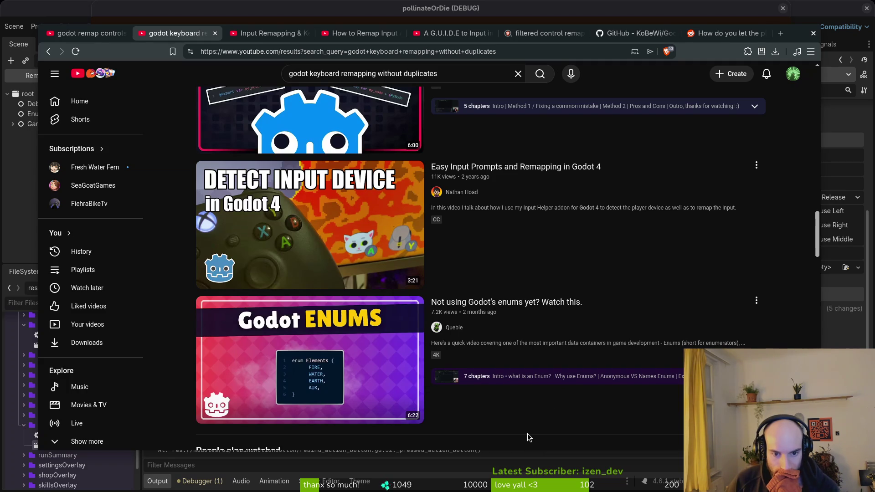
middle_click(271, 227)
click(321, 33)
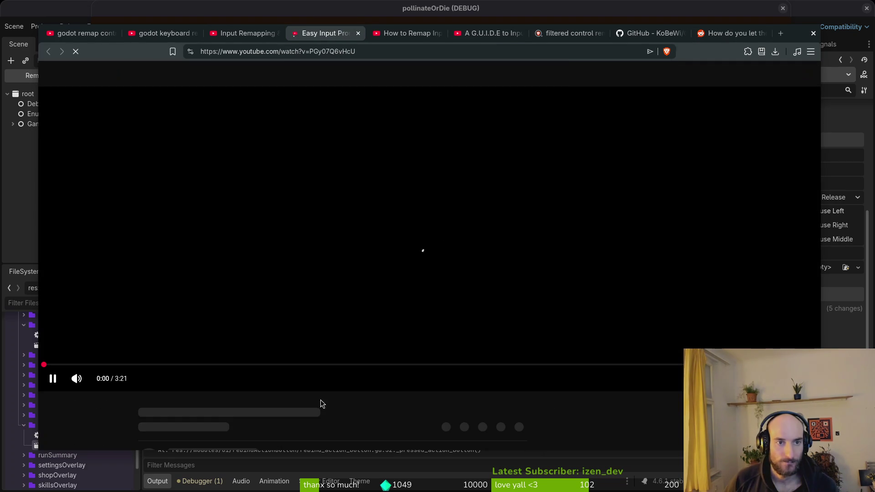
Open the Input Helper addon's GitHub repository from the video description and close the video tab
scroll(179, 340, down, 5)
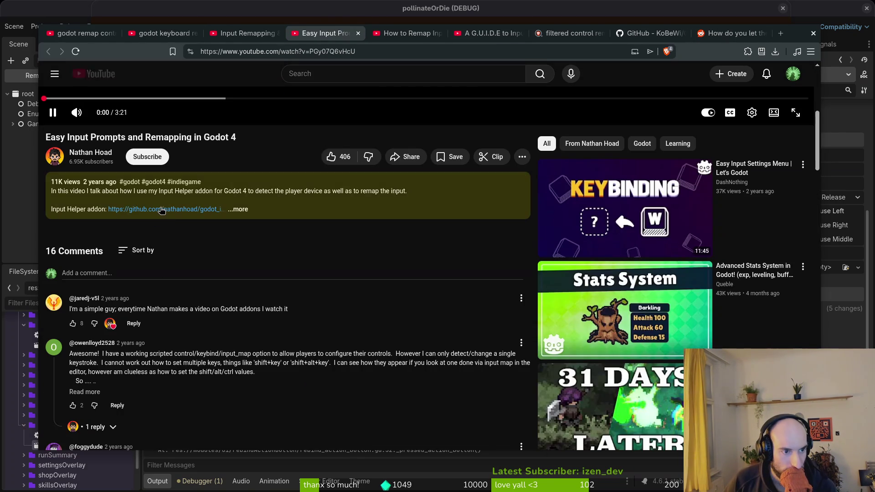
middle_click(91, 72)
click(296, 32)
click(325, 33)
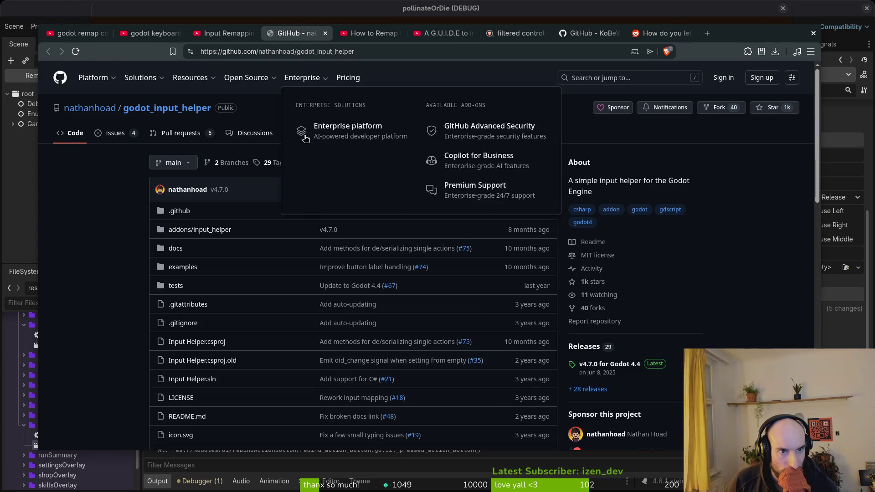
scroll(156, 202, down, 15)
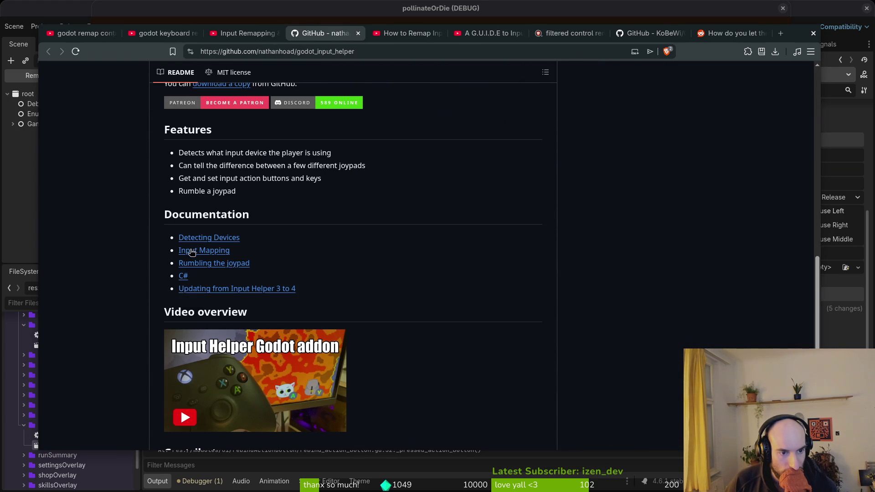
scroll(209, 248, up, 15)
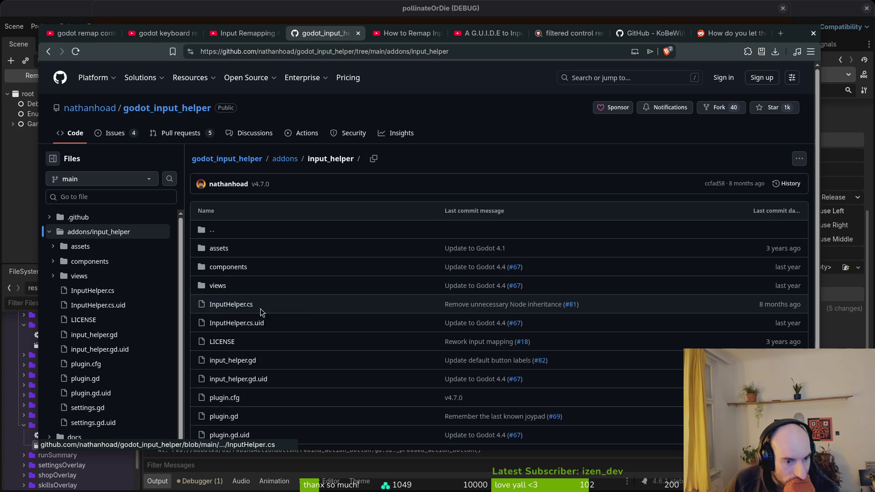
Open input_helper.gd and select the set_keyboard_input_for_action call on line 188
click(234, 360)
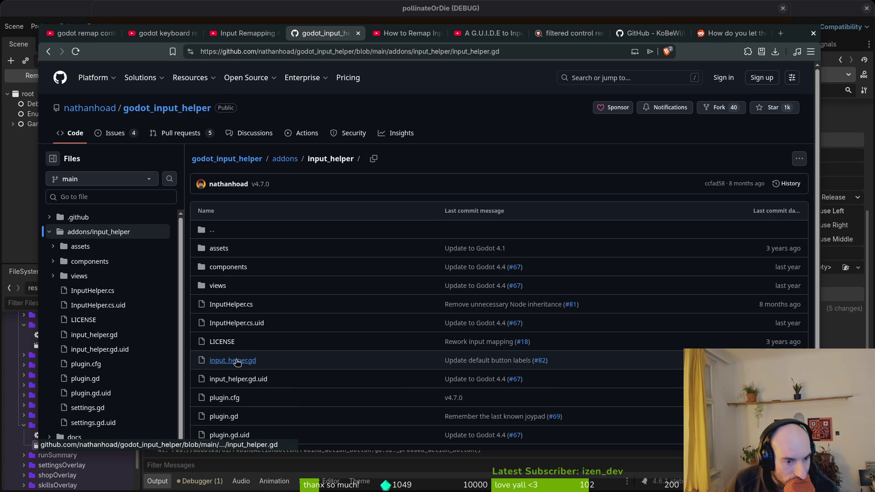
scroll(468, 339, down, 2)
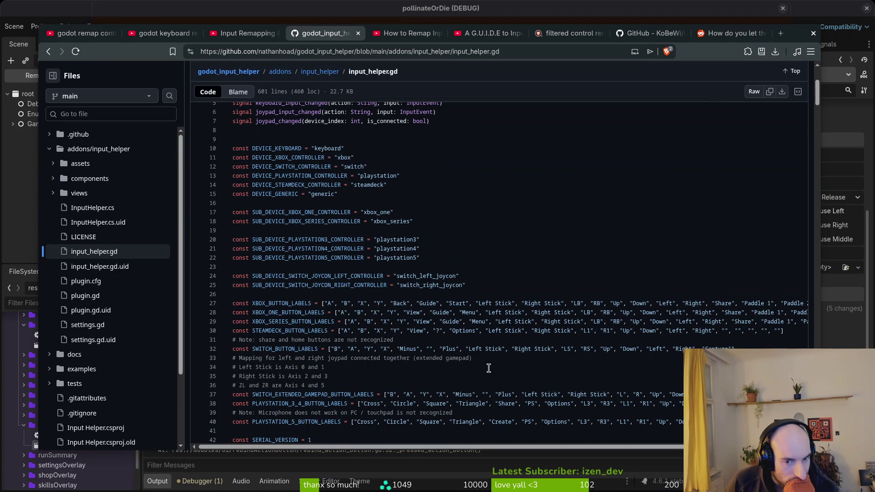
scroll(489, 368, down, 5)
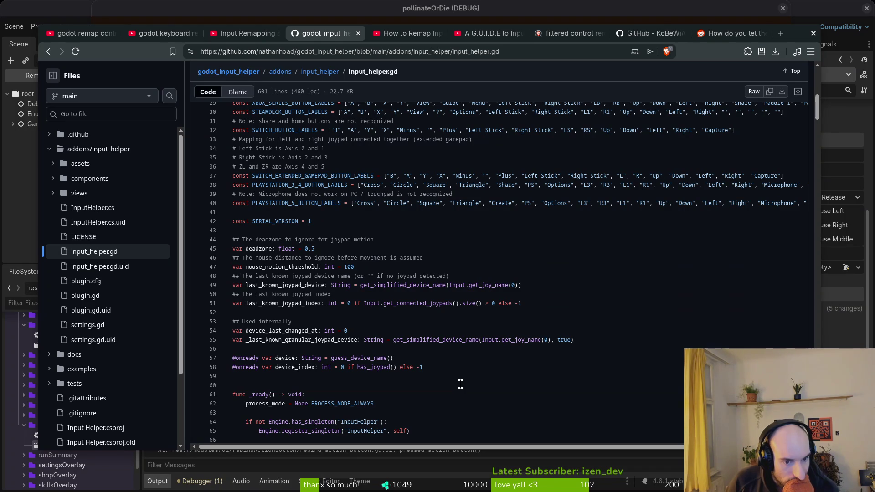
scroll(460, 384, down, 5)
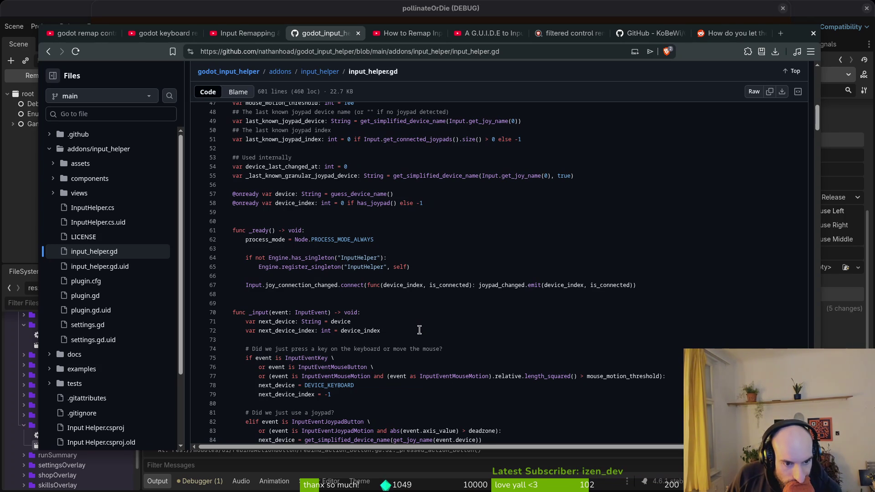
scroll(419, 329, down, 2)
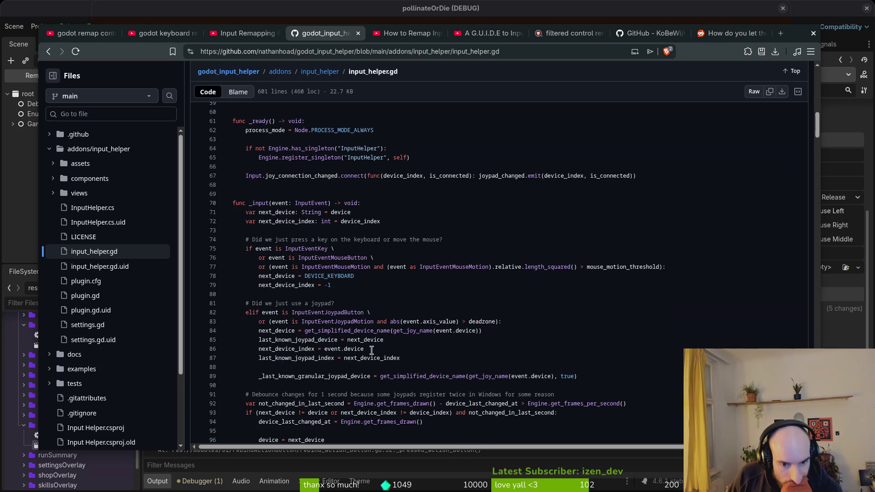
scroll(427, 362, down, 3)
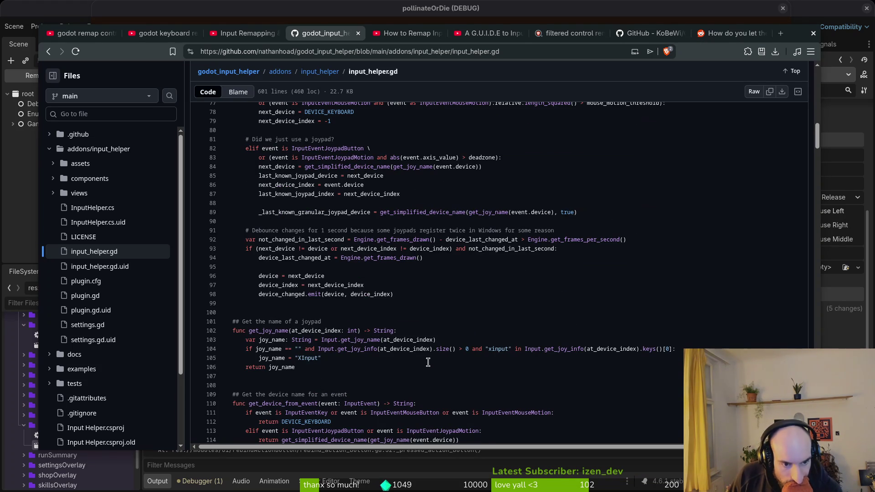
scroll(427, 362, down, 2)
scroll(427, 363, down, 3)
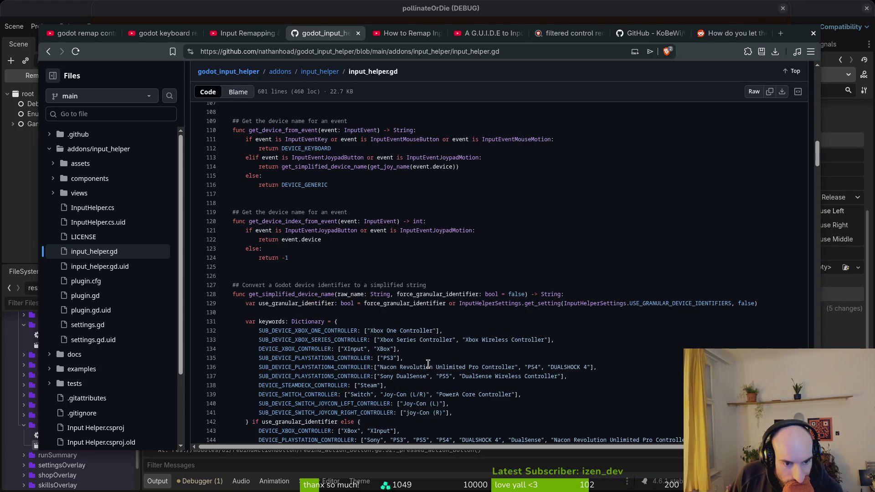
scroll(428, 363, down, 5)
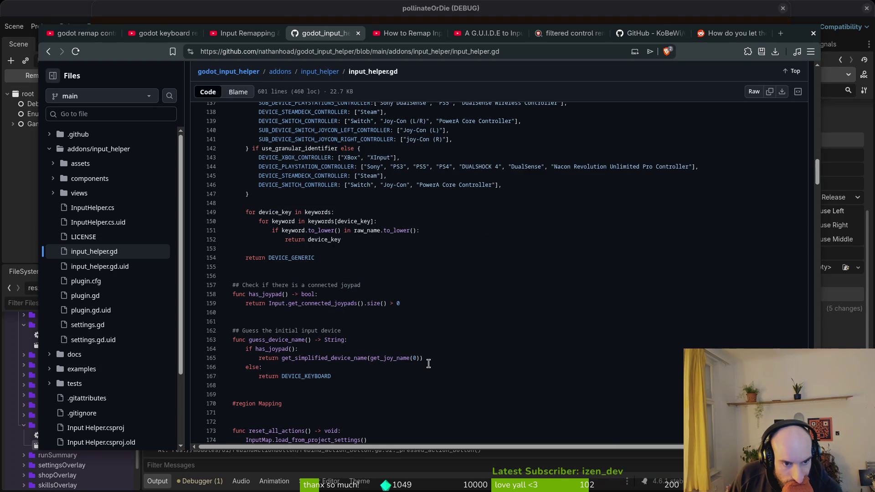
scroll(428, 363, down, 3)
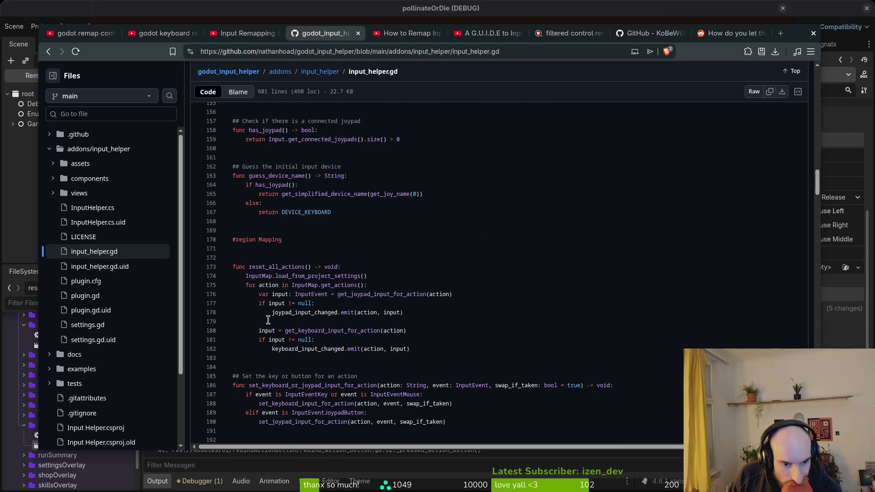
scroll(352, 386, down, 4)
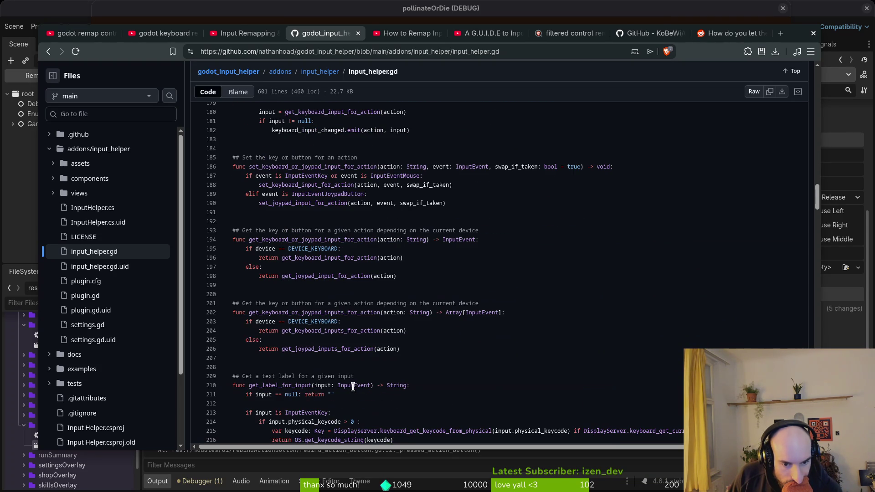
drag(457, 186, 277, 186)
Look up swap_if_taken from line 188 and scroll through its 21 references in input_helper.gd
click(279, 187)
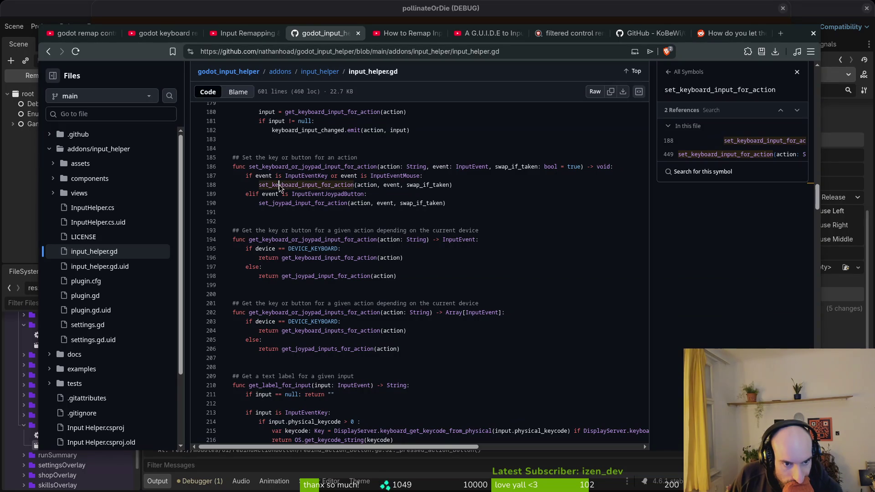
click(432, 185)
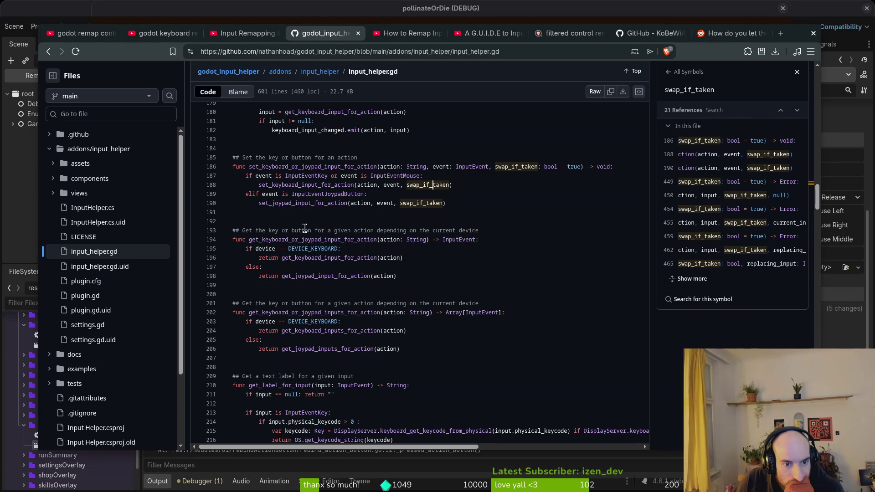
scroll(305, 227, down, 10)
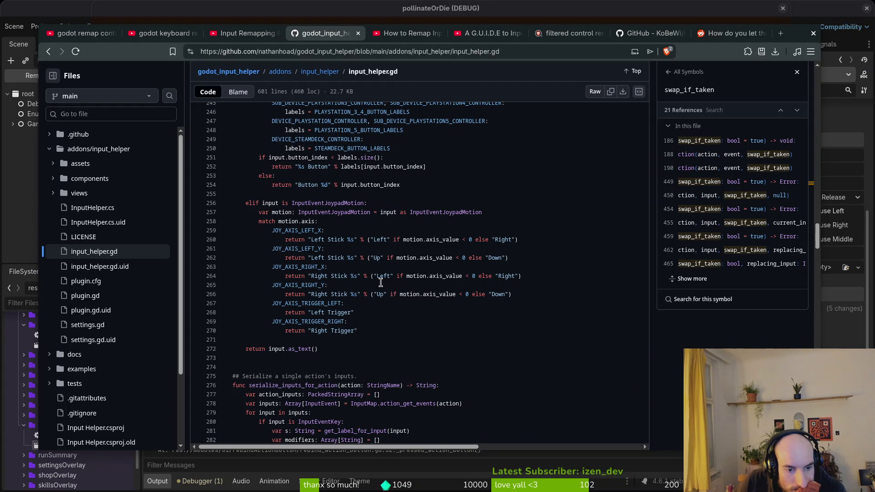
scroll(380, 284, down, 4)
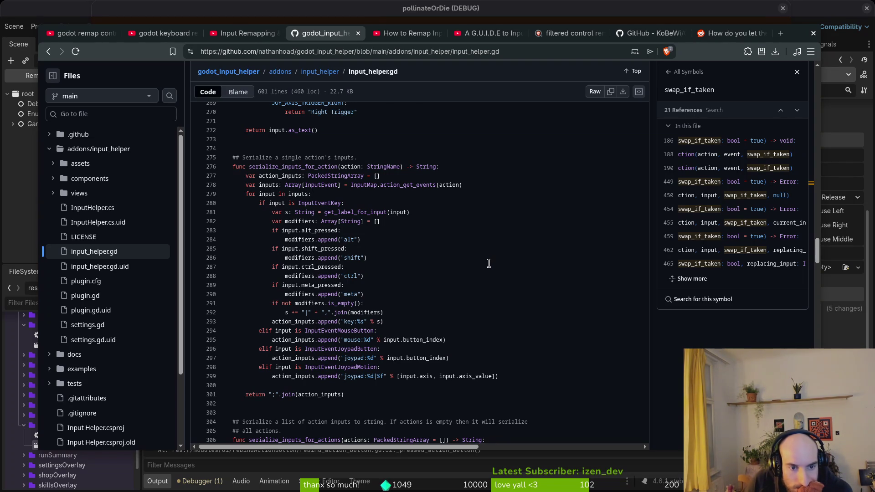
scroll(484, 261, down, 2)
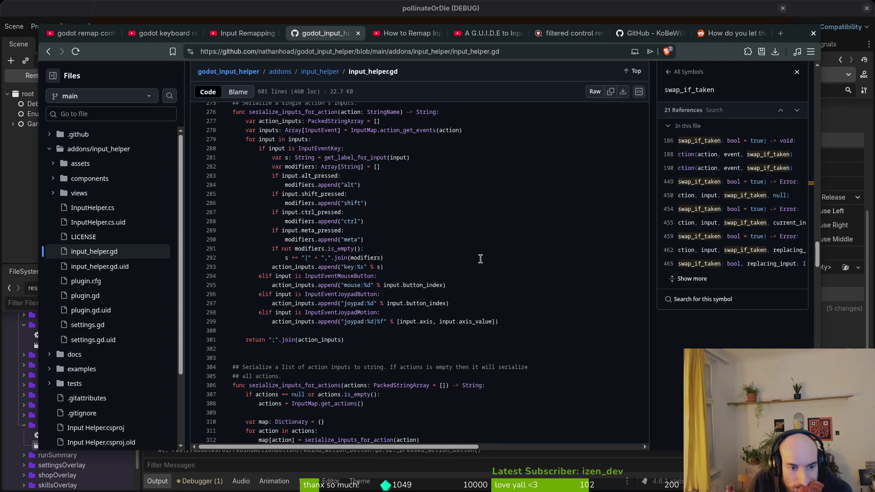
scroll(480, 258, down, 6)
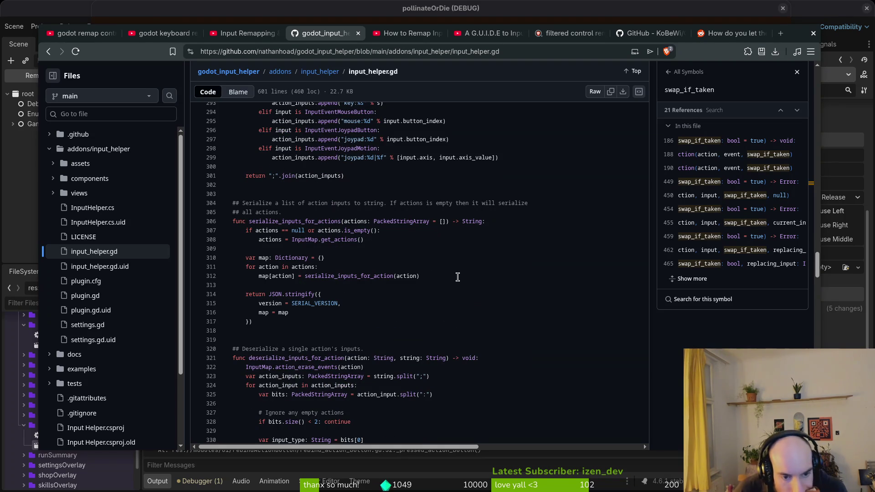
scroll(457, 278, down, 8)
scroll(457, 279, down, 6)
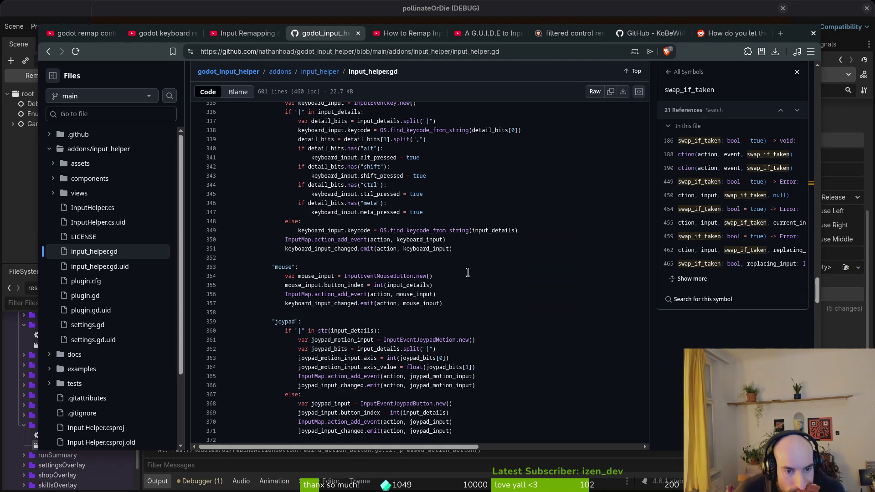
scroll(472, 271, down, 6)
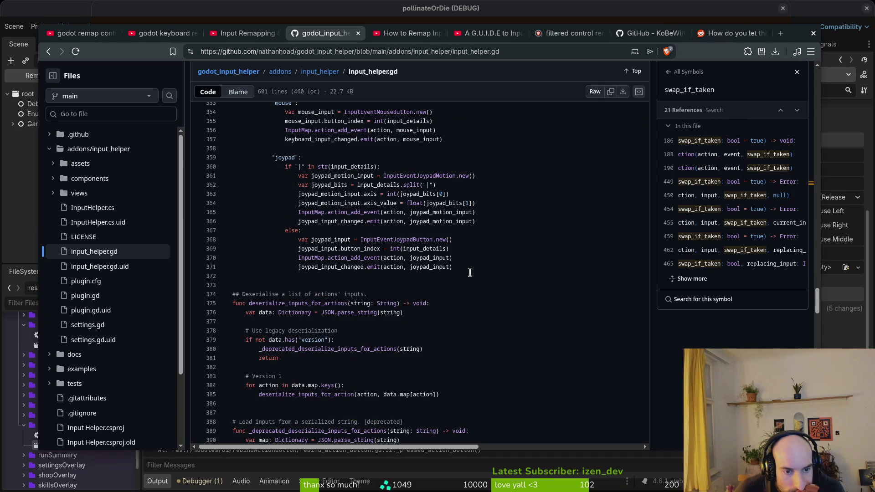
scroll(469, 272, down, 8)
scroll(470, 273, down, 2)
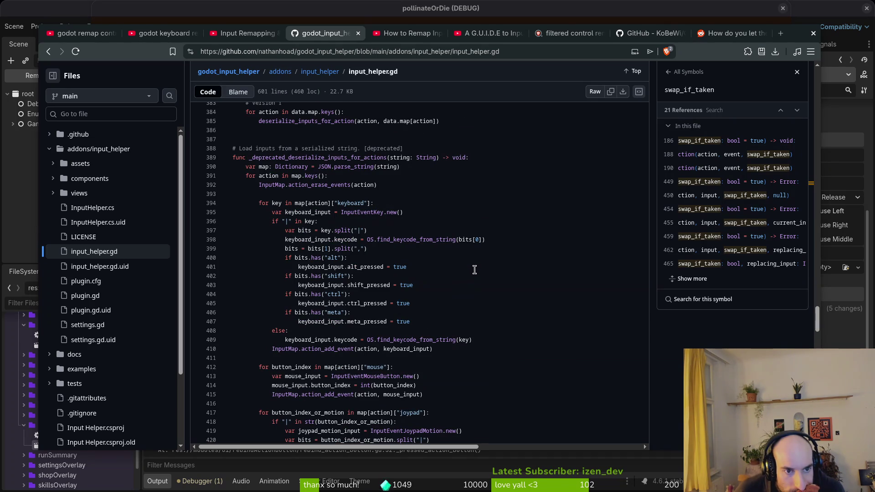
scroll(474, 270, down, 10)
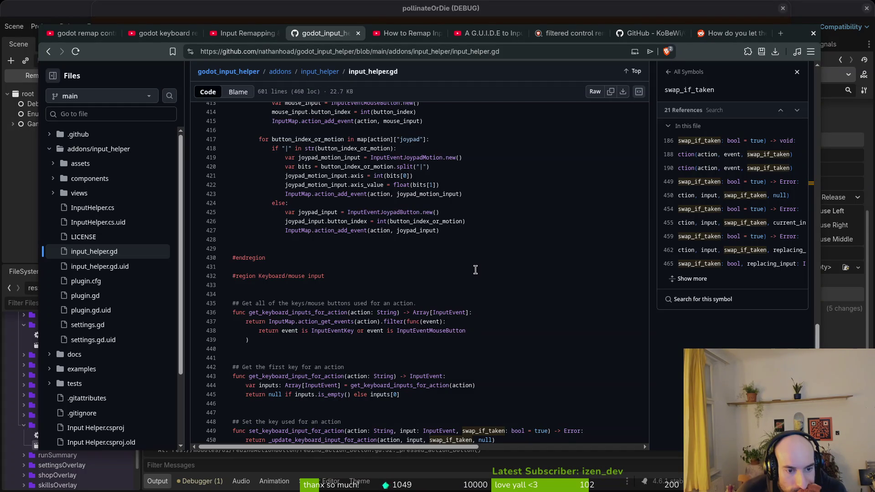
Scroll input_helper.gd to its end at line 601, then back to the keyboard/mouse functions near line 430
scroll(475, 269, down, 6)
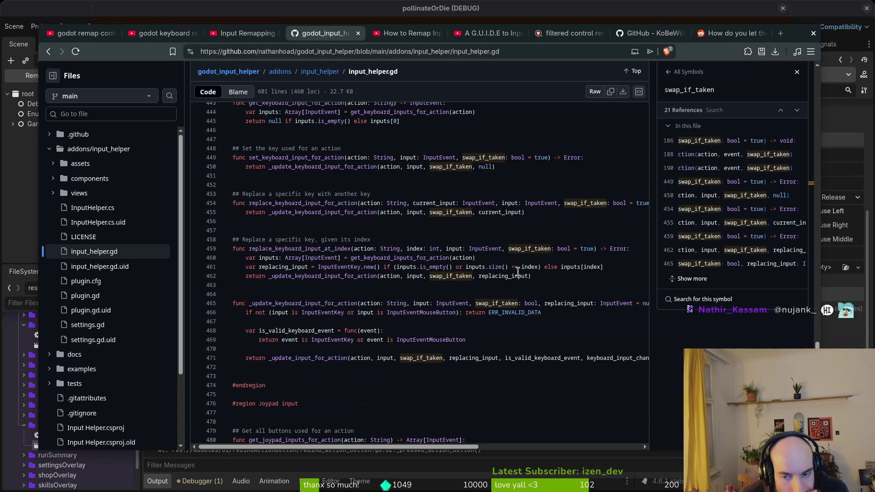
scroll(437, 283, down, 3)
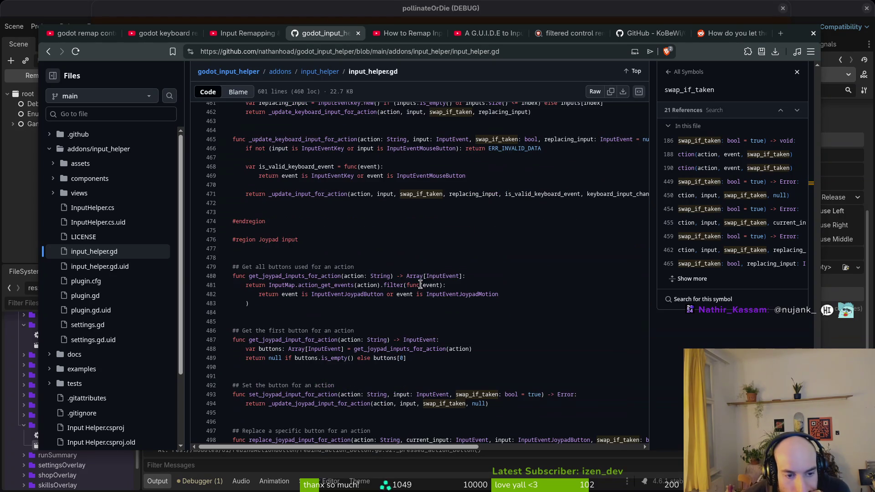
scroll(441, 277, down, 1)
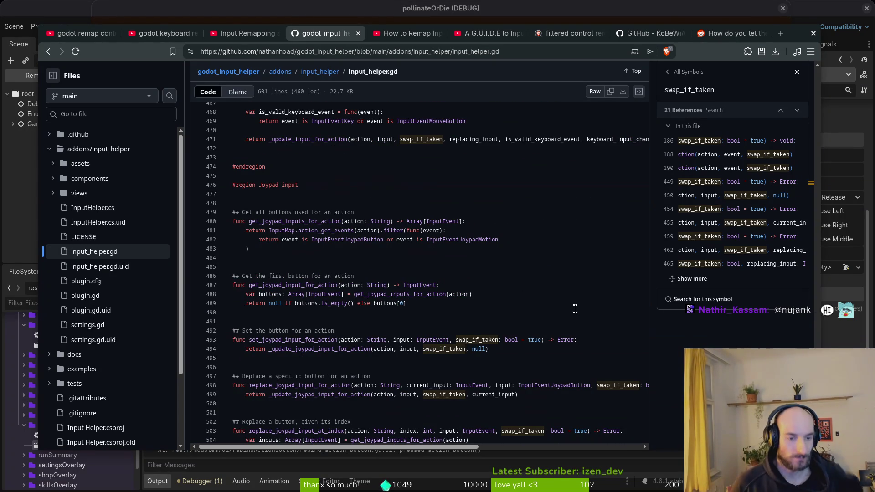
scroll(458, 287, down, 2)
scroll(458, 287, down, 3)
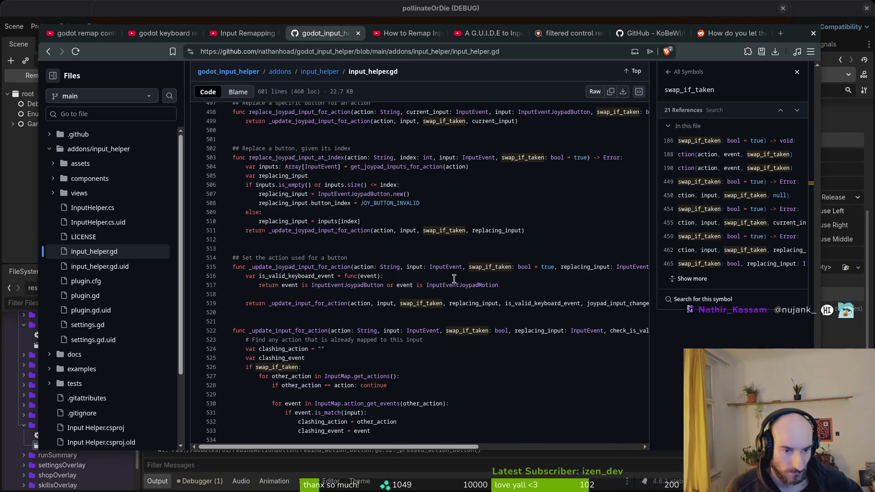
scroll(454, 279, up, 5)
scroll(438, 267, down, 9)
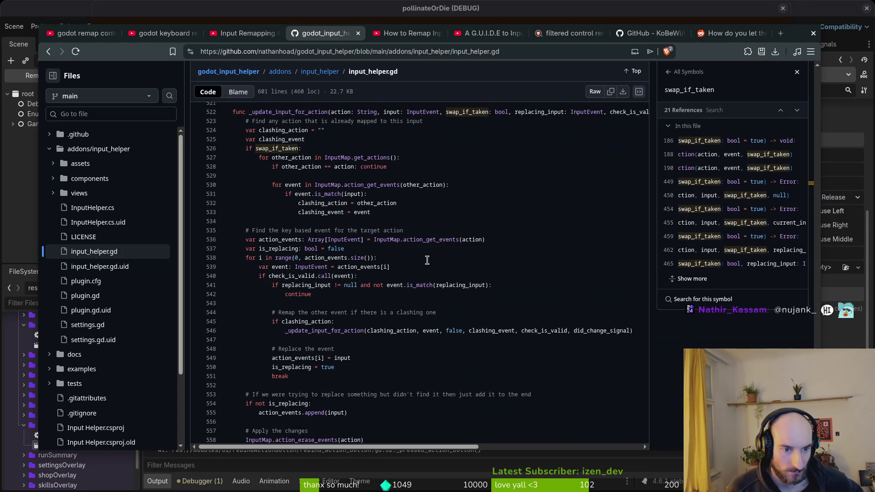
scroll(427, 260, down, 6)
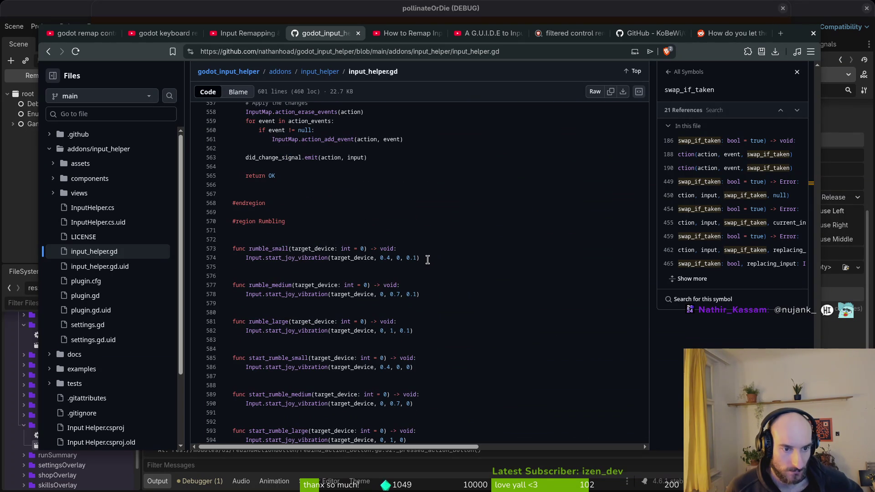
scroll(428, 260, down, 2)
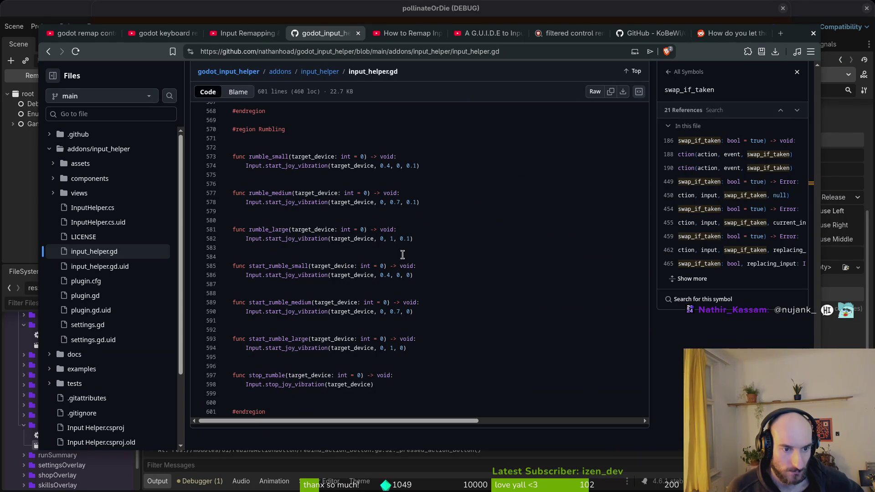
scroll(367, 271, up, 6)
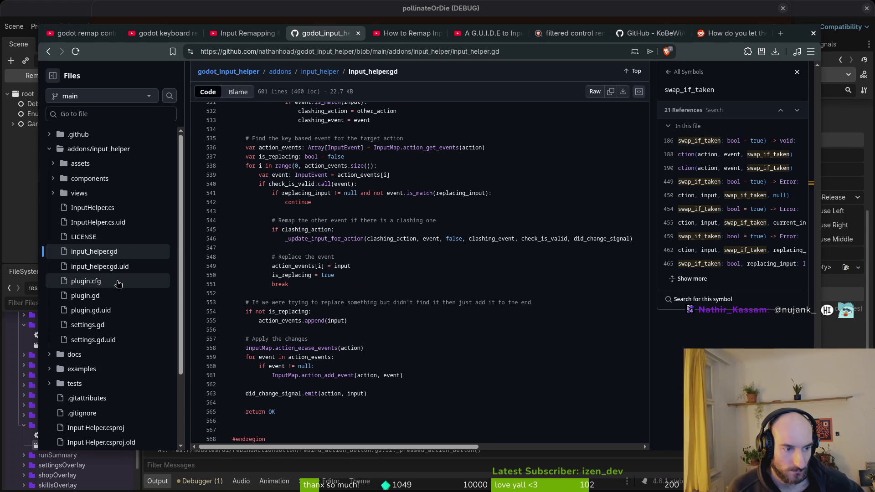
scroll(398, 318, up, 18)
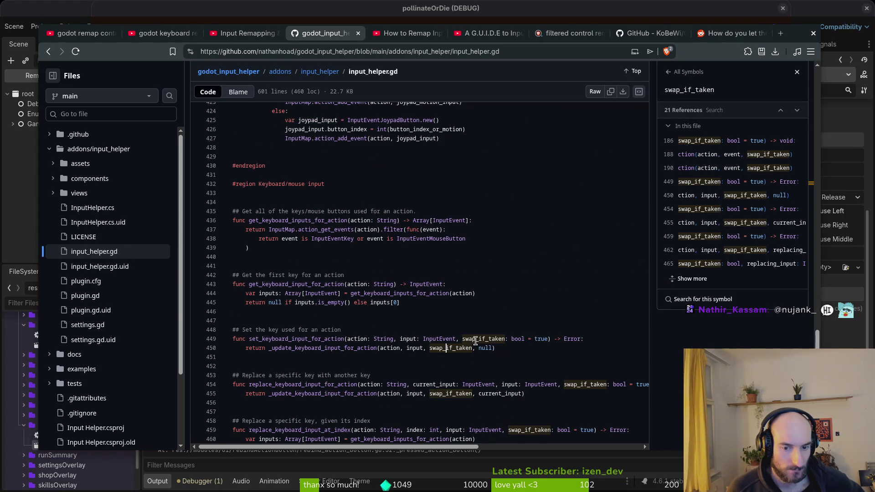
Follow _update_keyboard_input_for_action to line 465, then jump to is_valid_keyboard_event's use on line 519
double_click(455, 347)
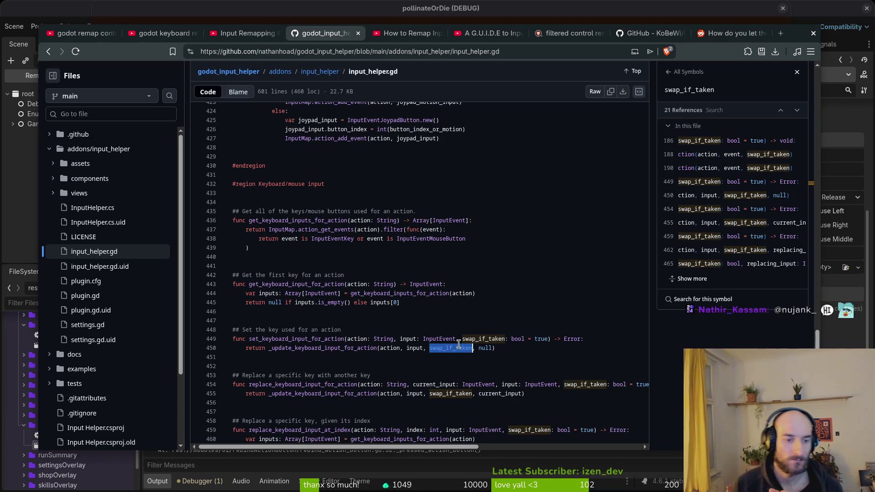
click(313, 349)
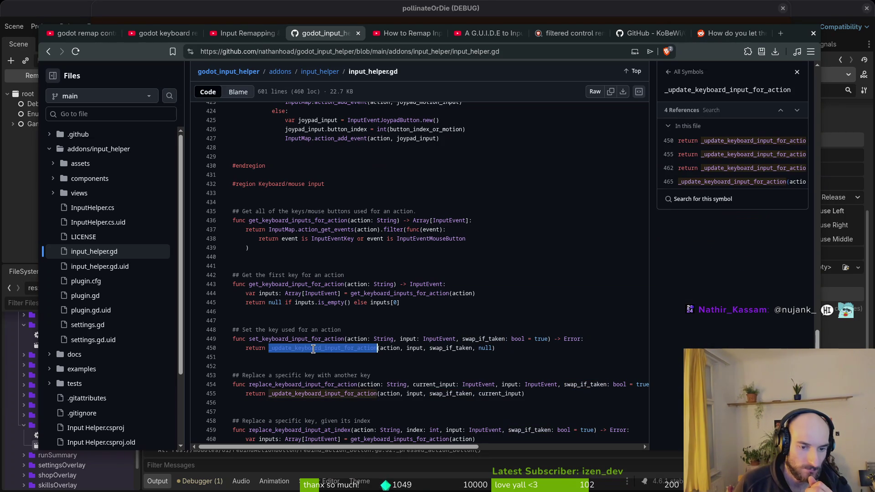
click(707, 182)
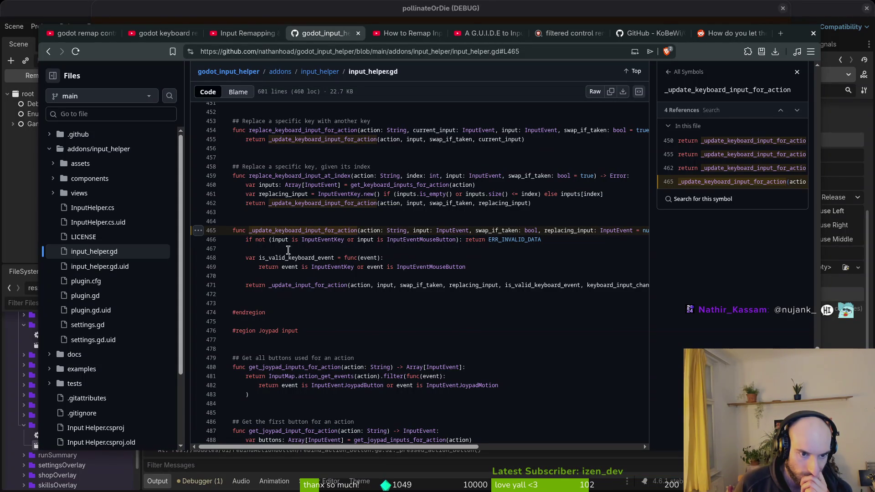
double_click(275, 258)
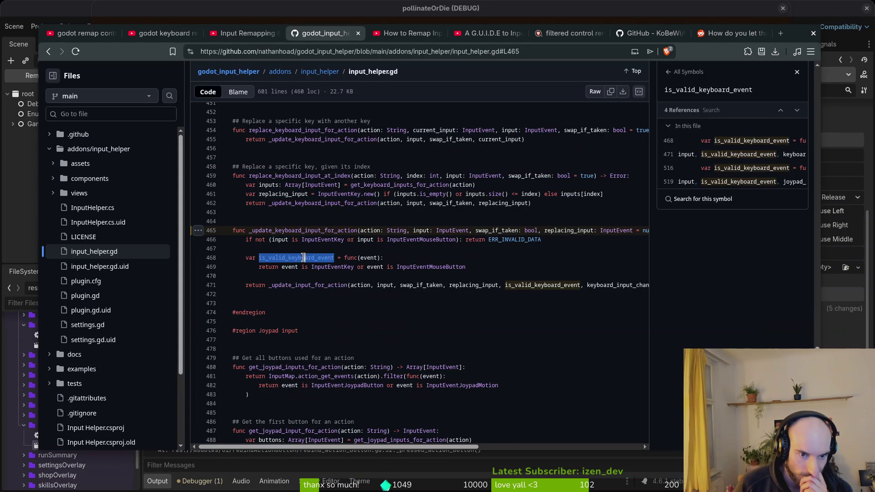
click(762, 182)
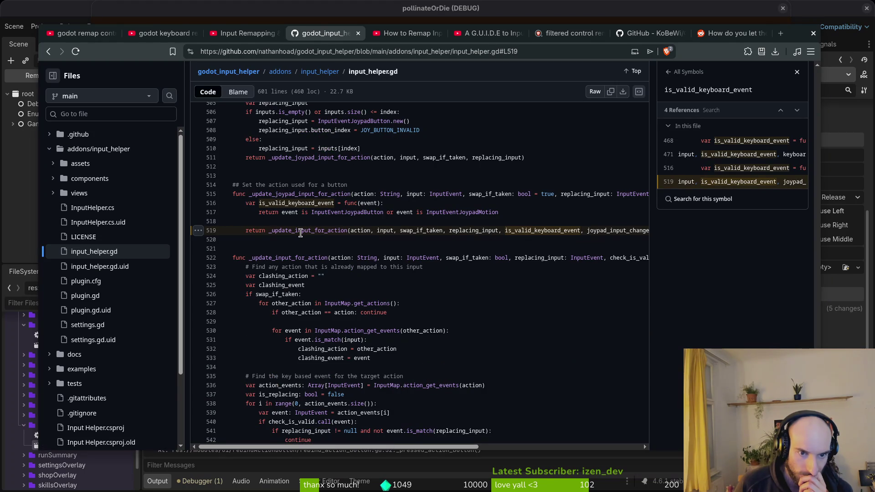
Compare is_valid_keyboard_event on lines 516 and 519, leaving line 519's occurrence selected
double_click(529, 231)
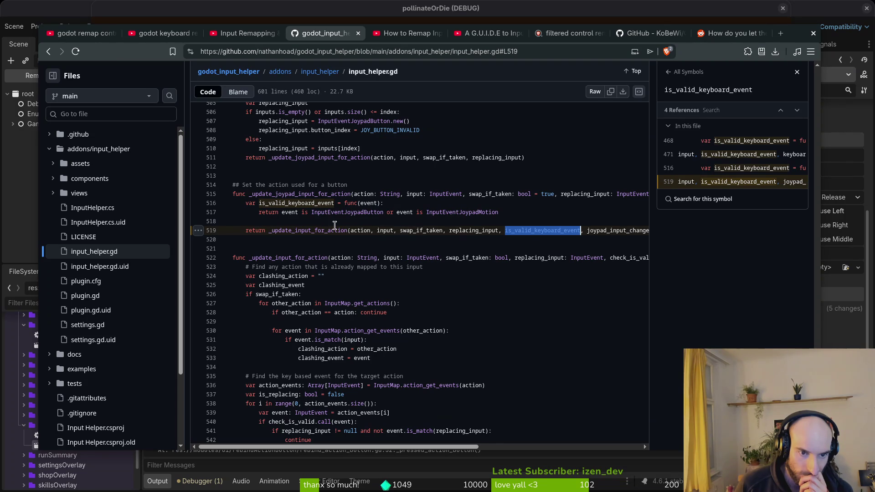
double_click(304, 204)
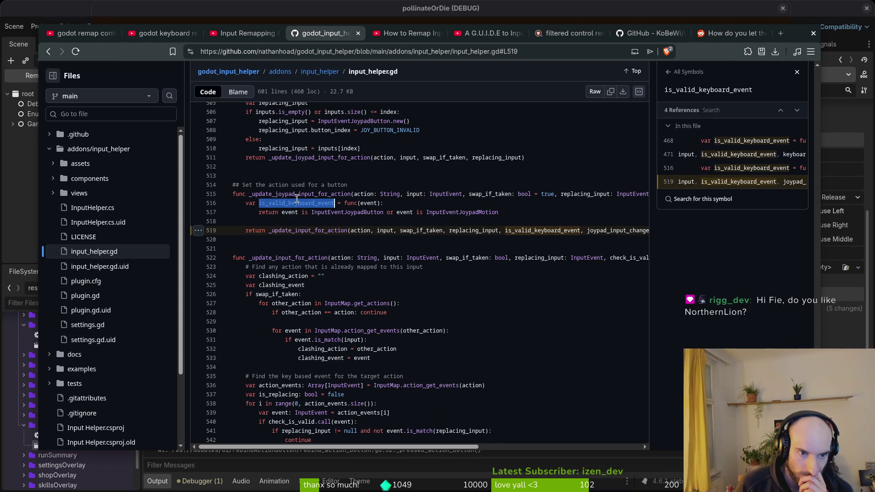
click(524, 230)
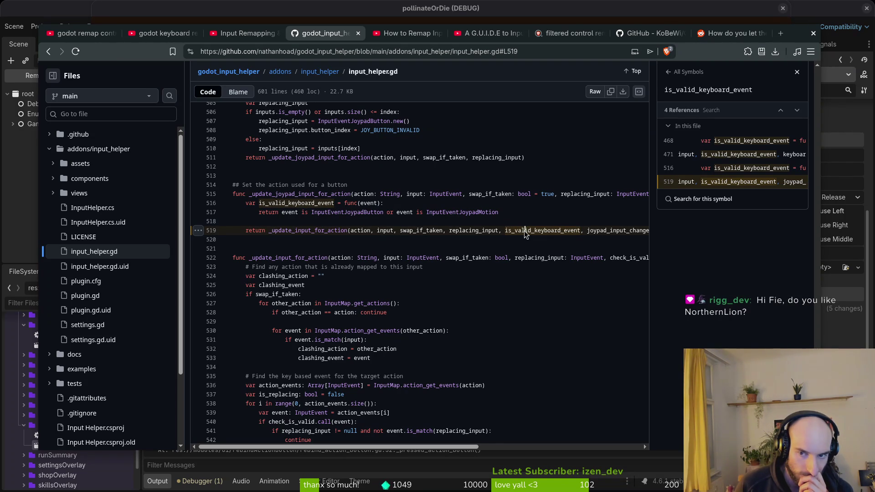
double_click(524, 231)
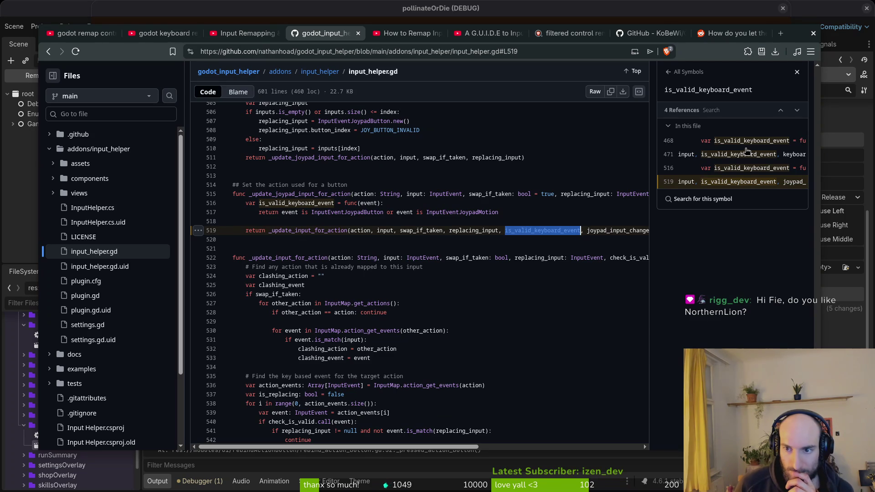
scroll(751, 163, down, 2)
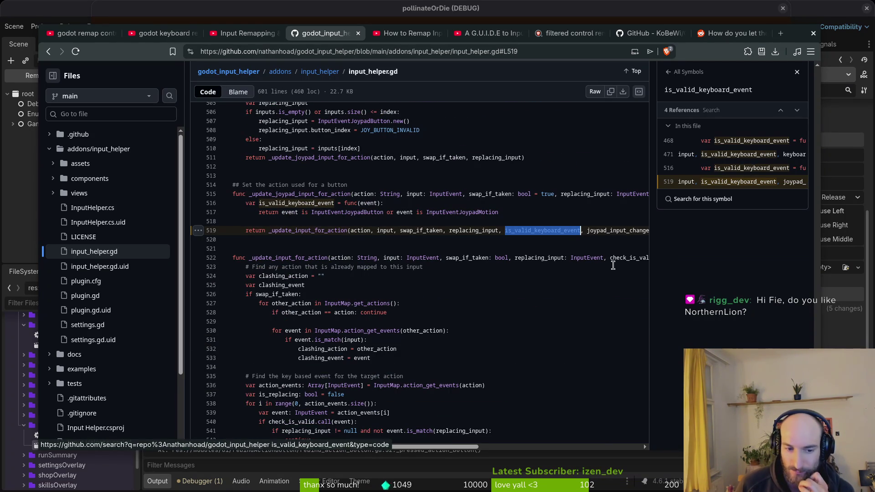
List the references of _update_input_for_action and clashing_action in input_helper.gd
scroll(439, 273, down, 2)
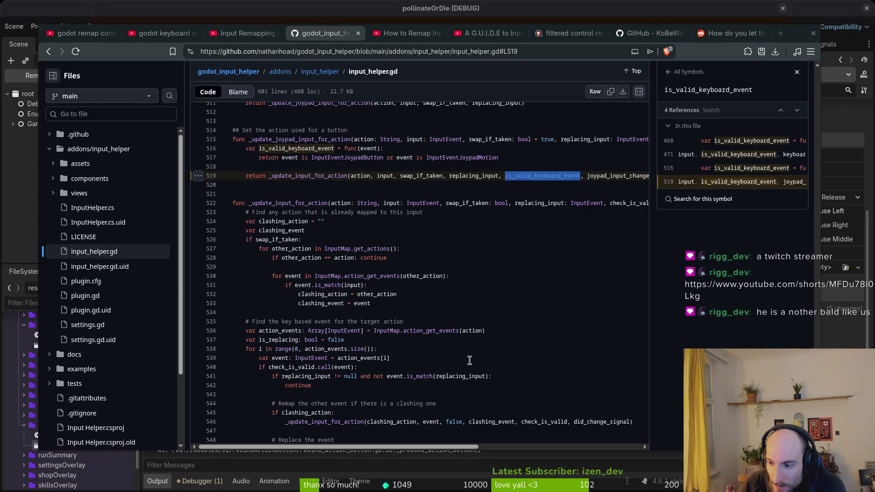
click(432, 323)
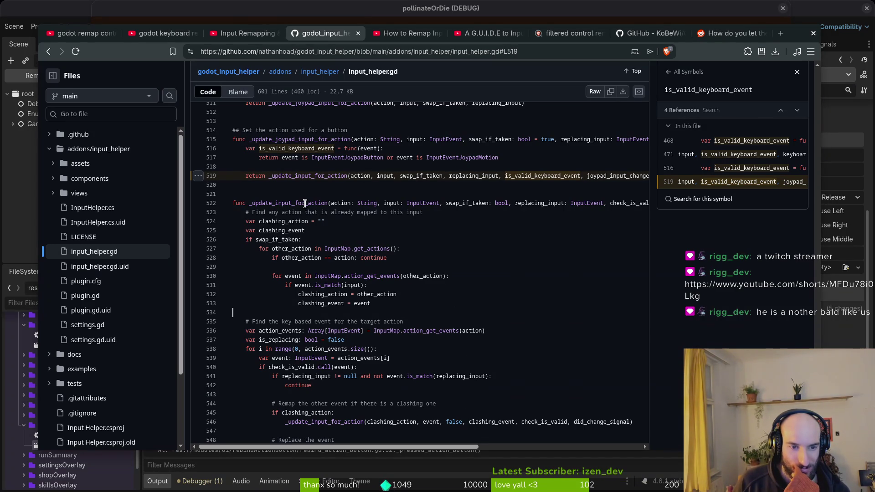
double_click(304, 203)
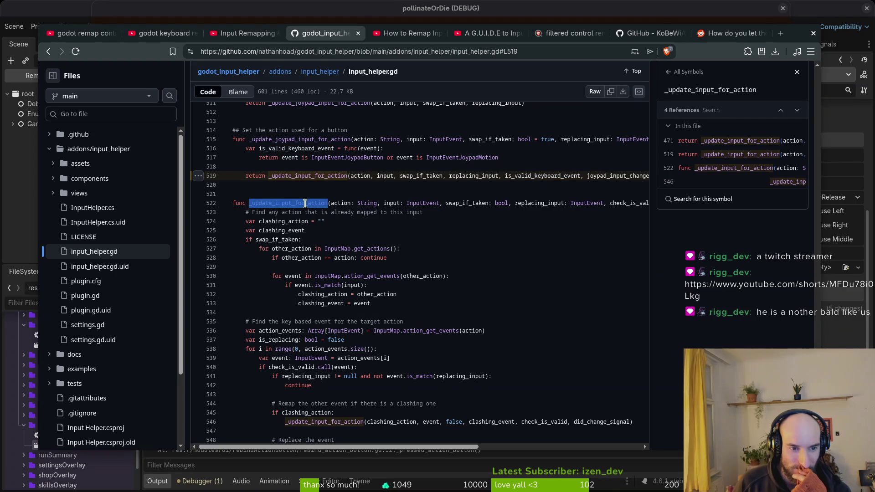
double_click(333, 422)
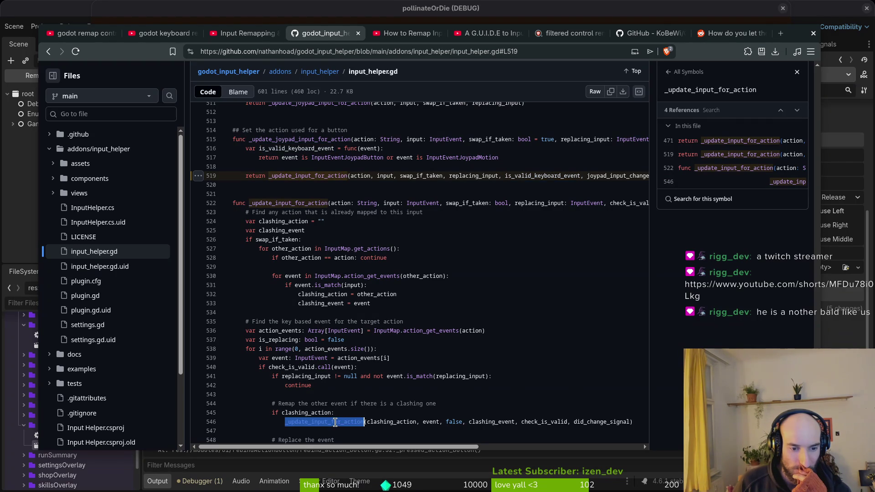
scroll(407, 394, down, 2)
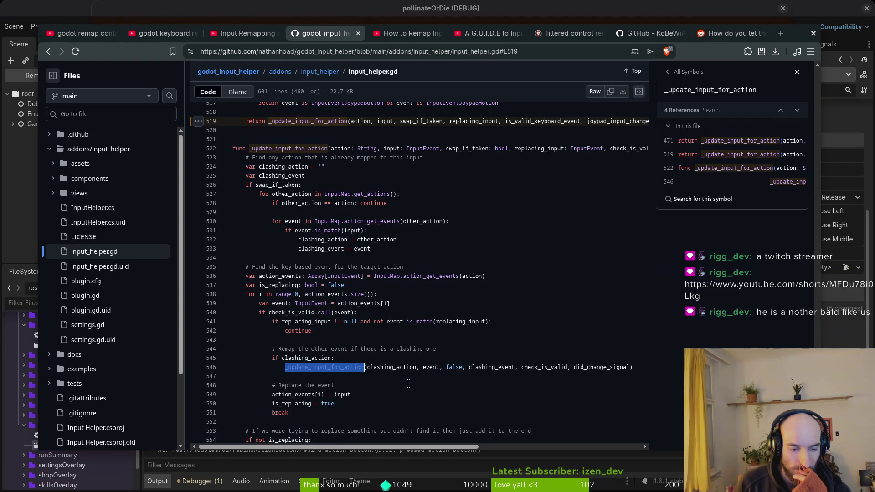
click(310, 359)
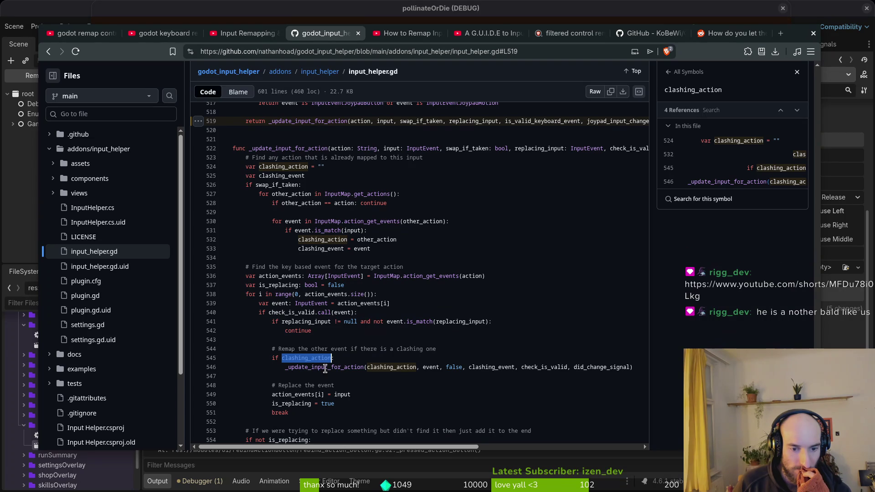
double_click(325, 367)
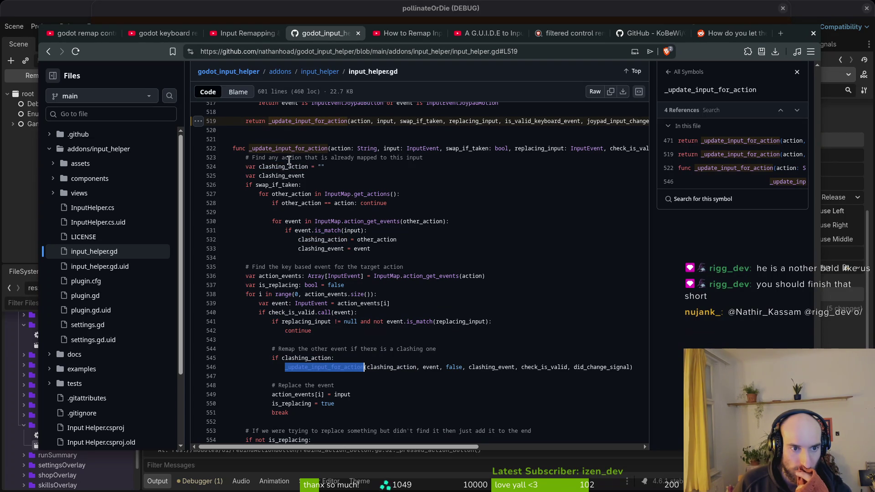
Look up where clashing_action, swap_if_taken and replace_joypad_input_at_index are used
double_click(288, 167)
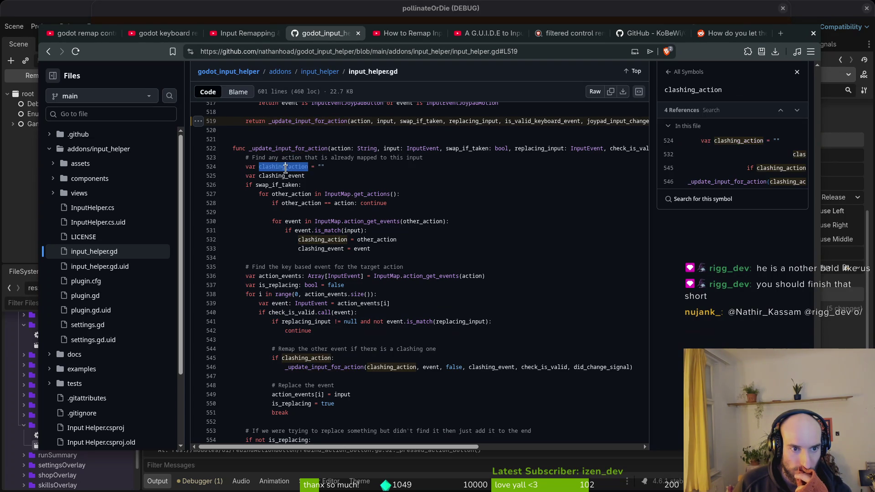
click(278, 184)
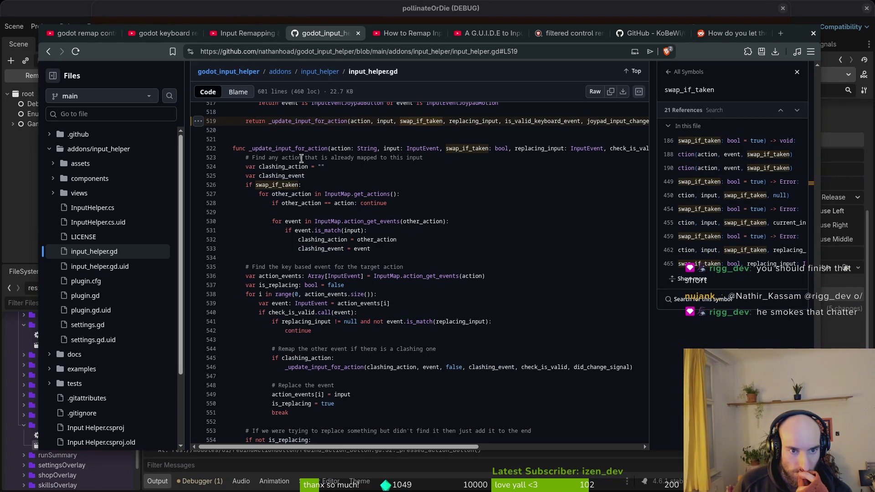
scroll(422, 194, up, 5)
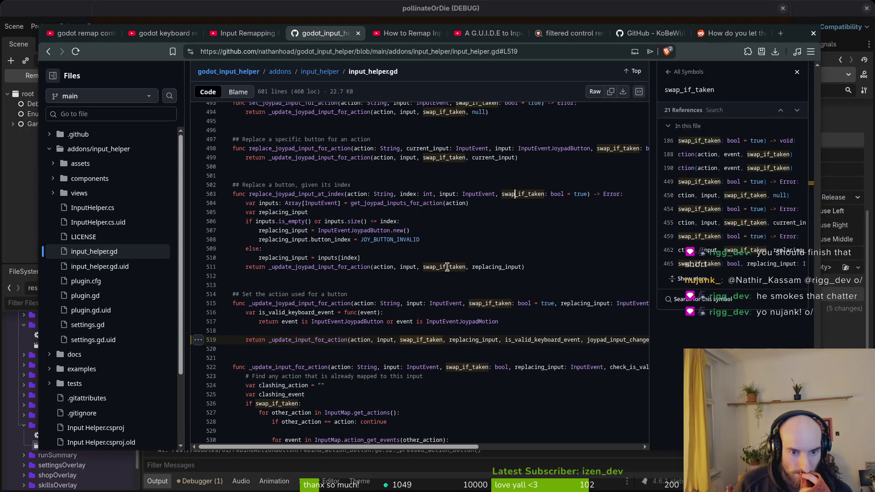
double_click(297, 194)
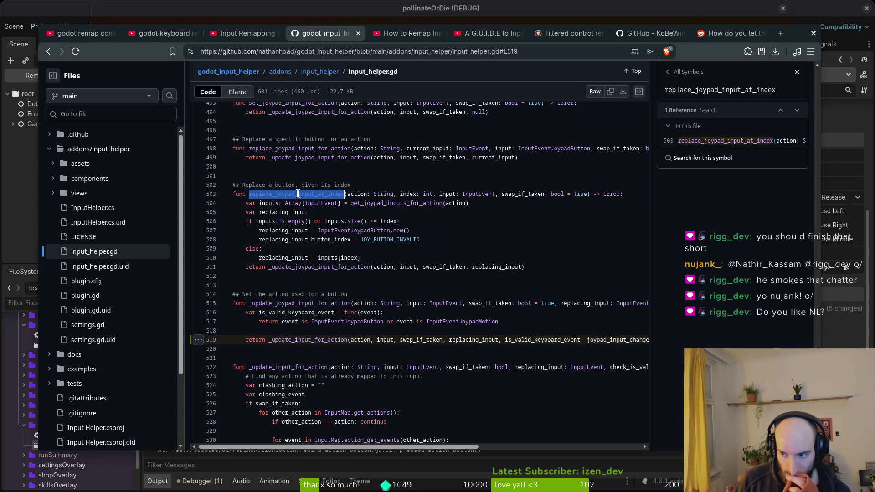
scroll(410, 325, down, 3)
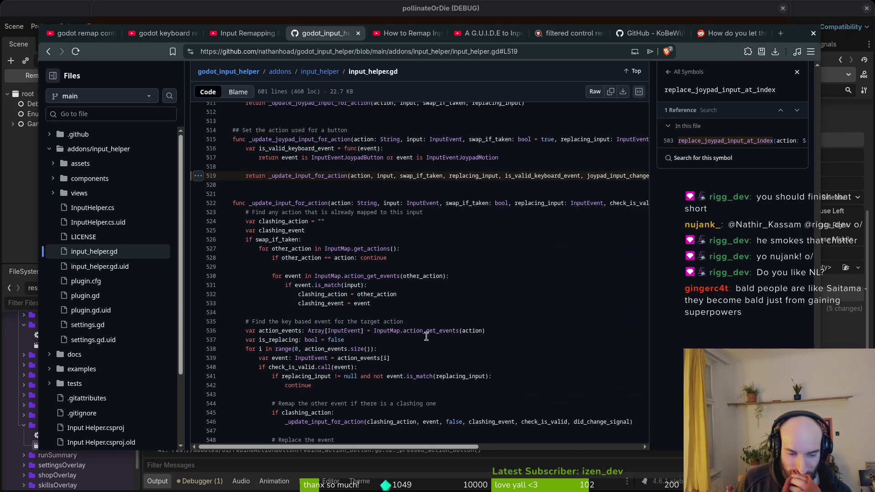
scroll(431, 302, down, 1)
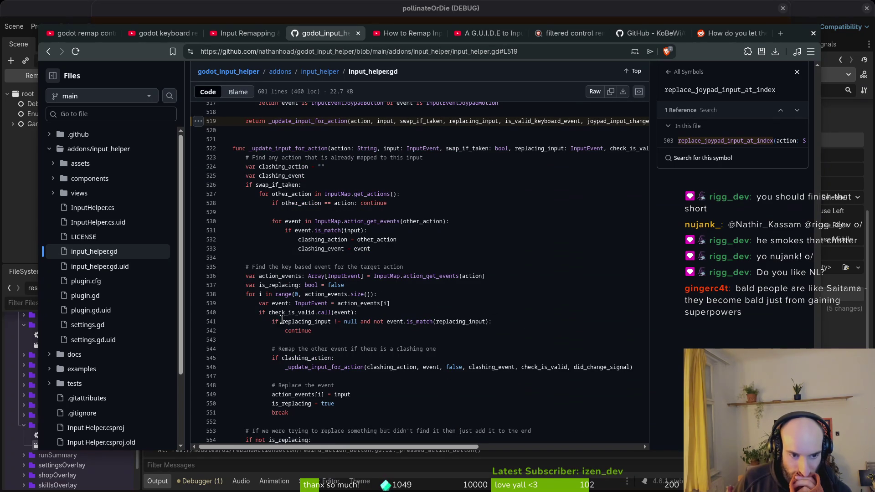
Show the references of check_is_valid on line 540, then open the add-on's settings.gd
double_click(299, 312)
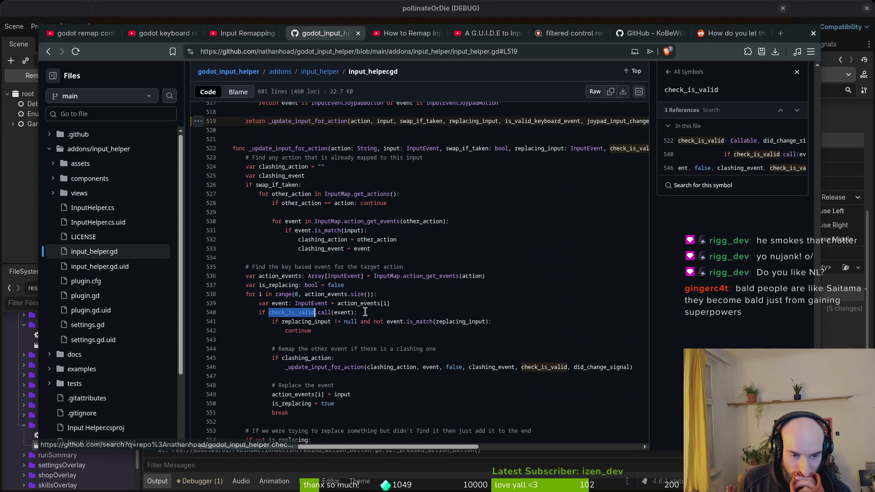
click(291, 313)
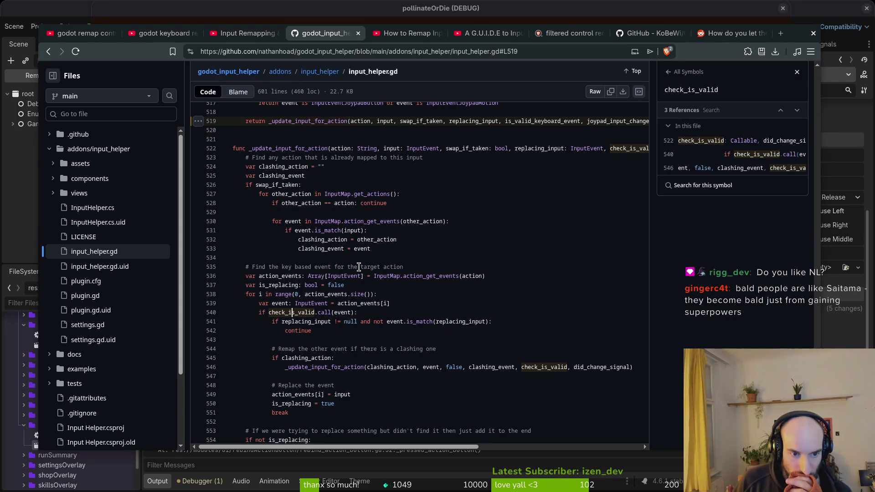
scroll(470, 330, down, 4)
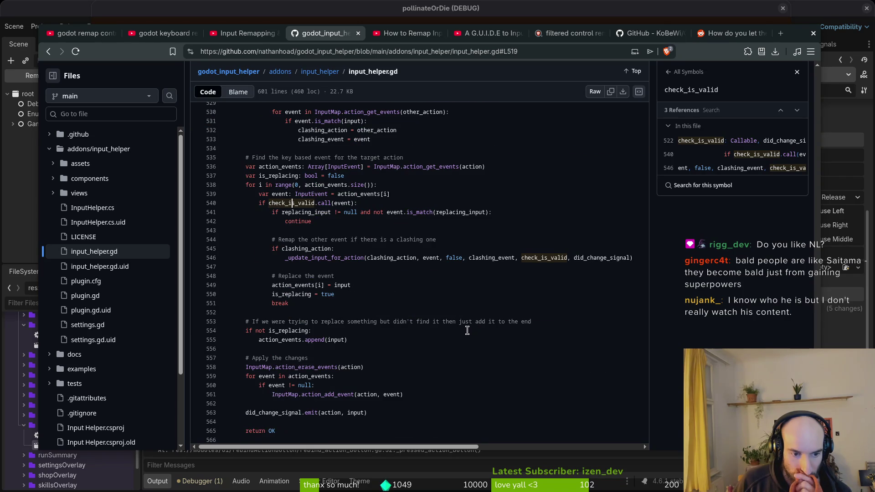
scroll(467, 331, down, 4)
scroll(456, 326, up, 4)
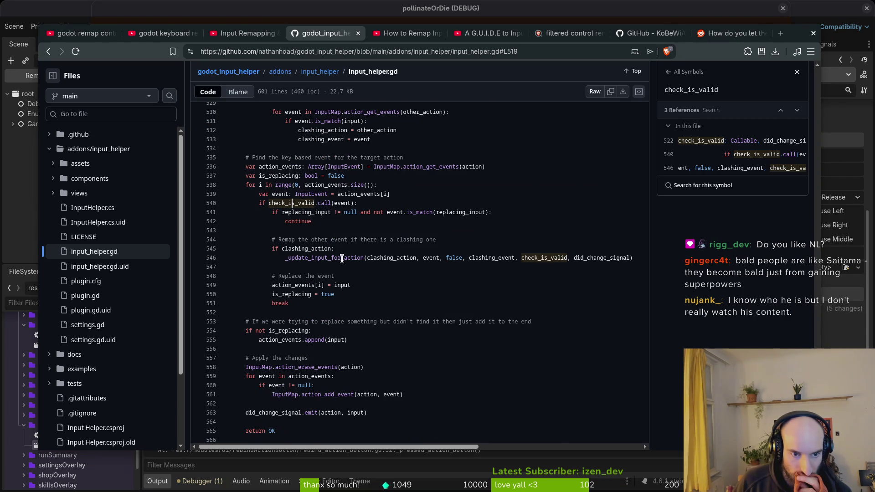
scroll(342, 259, up, 2)
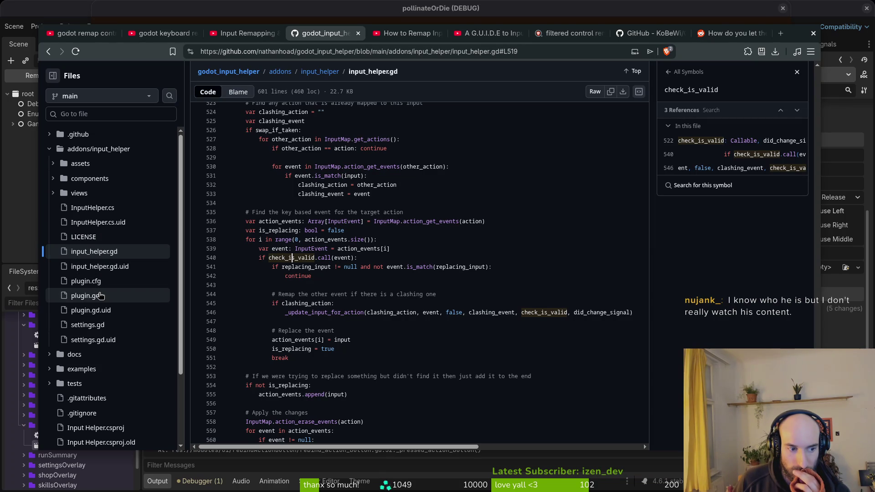
click(88, 324)
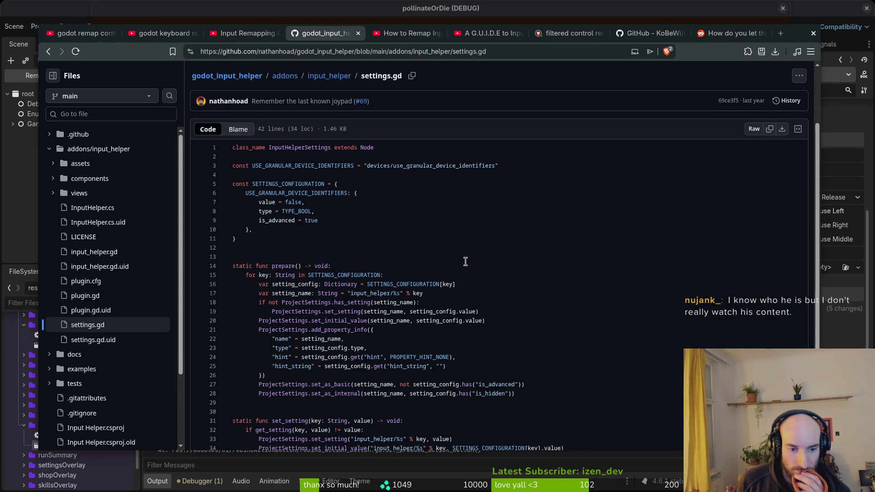
Skim settings.gd, then read through plugin.gd's InputHelper autoload and update-check code
scroll(465, 260, down, 3)
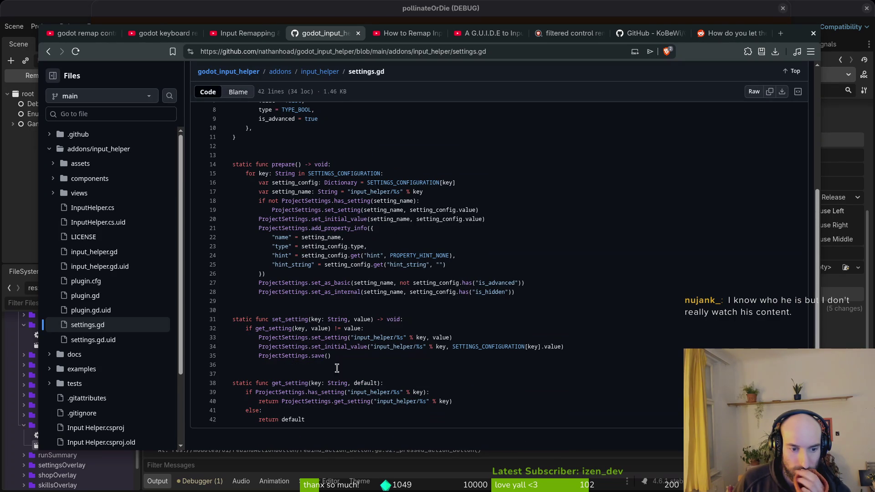
scroll(389, 341, up, 5)
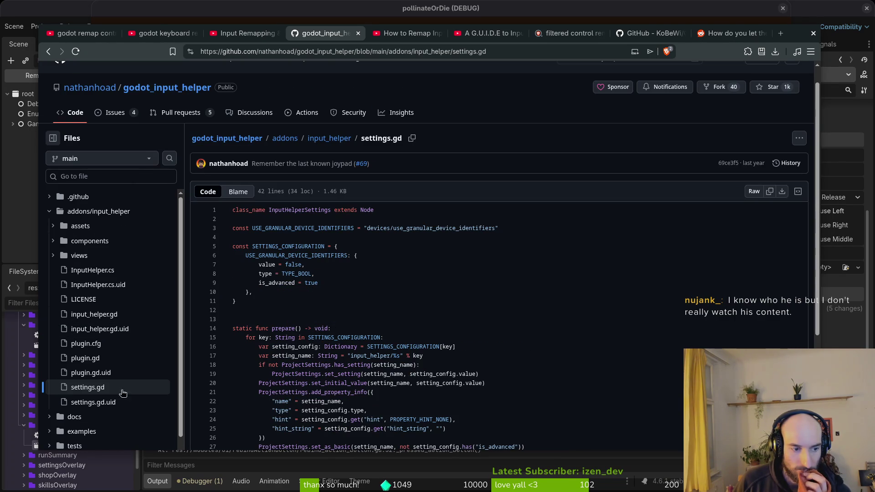
click(93, 357)
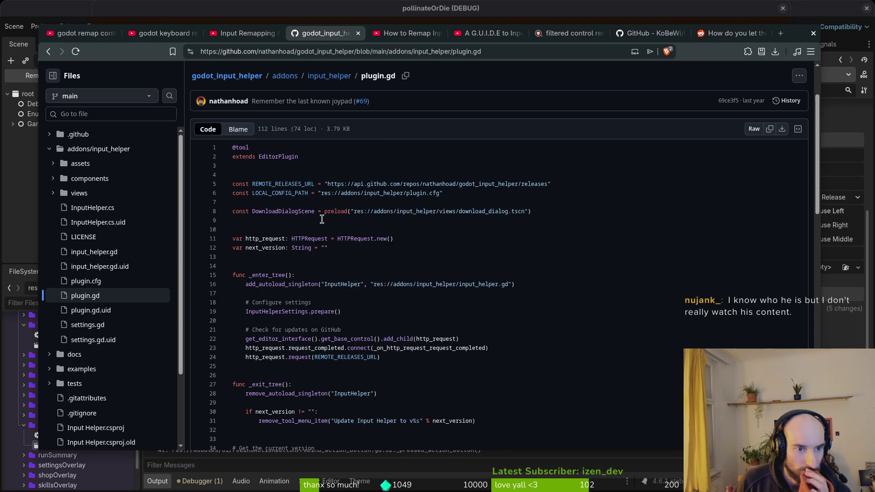
scroll(380, 278, down, 3)
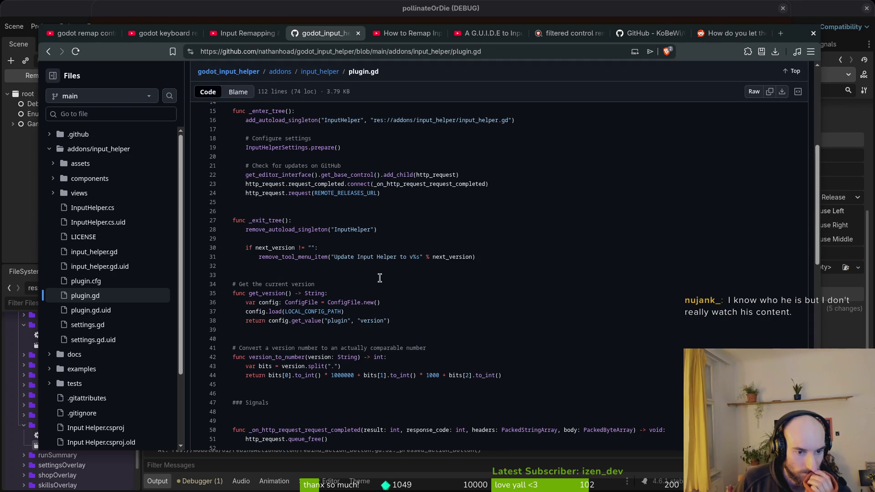
scroll(387, 280, down, 2)
scroll(390, 281, down, 5)
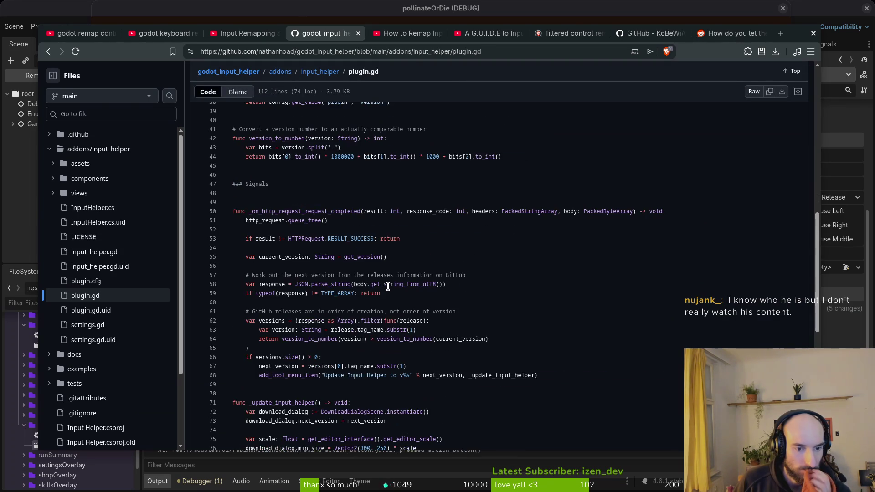
scroll(199, 280, up, 6)
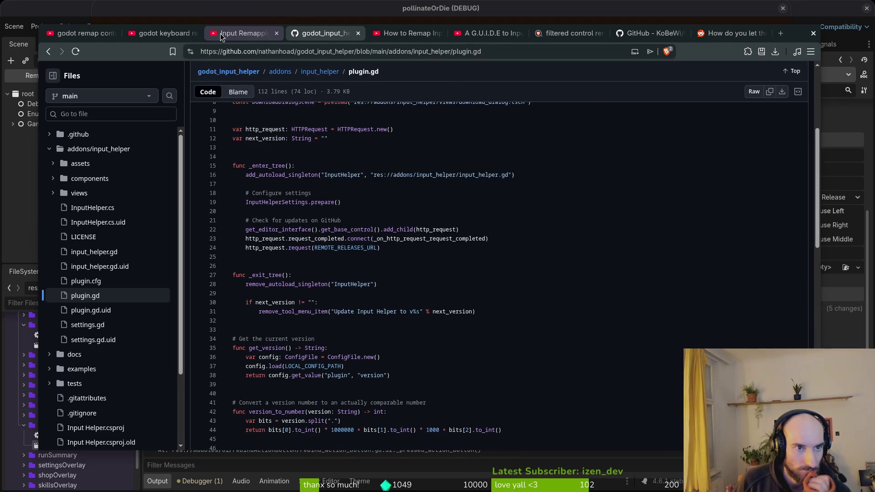
Seek the Input Remapping tutorial through its CONTROLLER_LABELS coding section, then expand its description and chapters
click(227, 34)
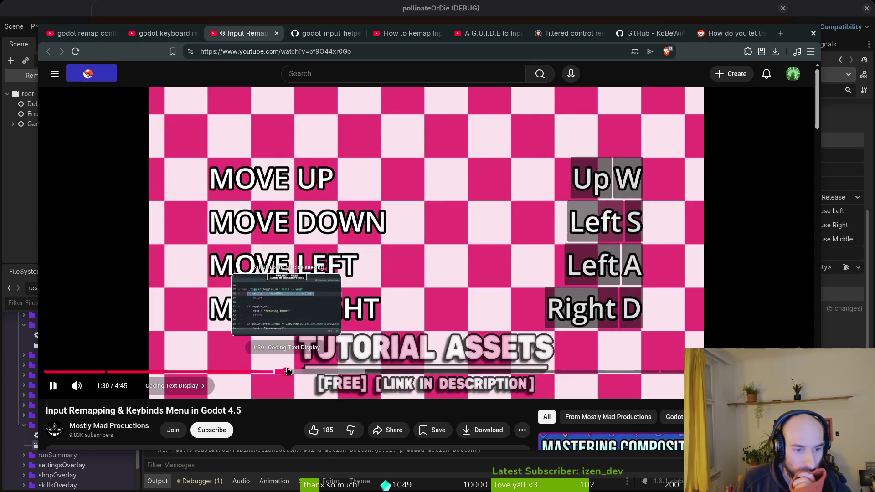
click(288, 372)
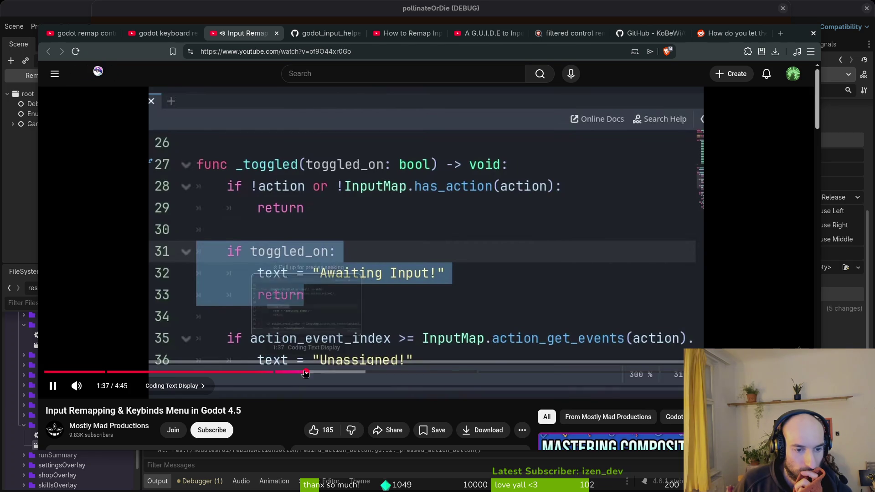
click(245, 373)
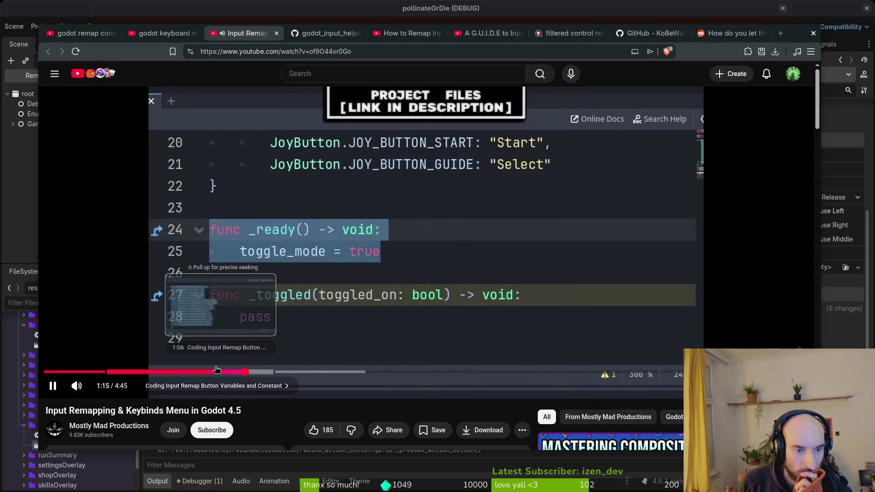
click(217, 371)
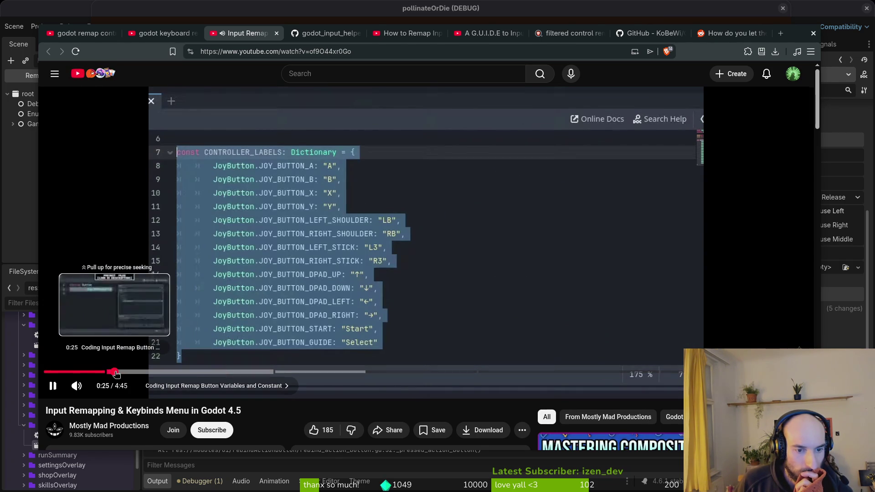
click(116, 372)
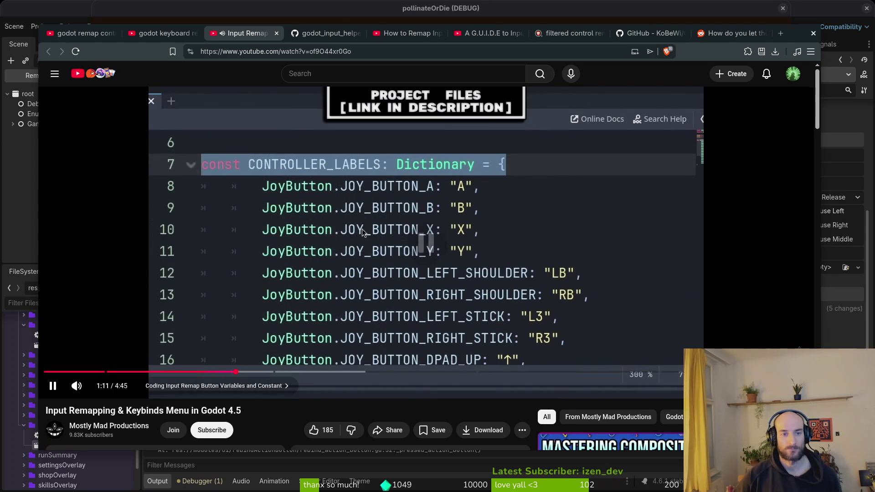
scroll(310, 322, down, 6)
click(75, 206)
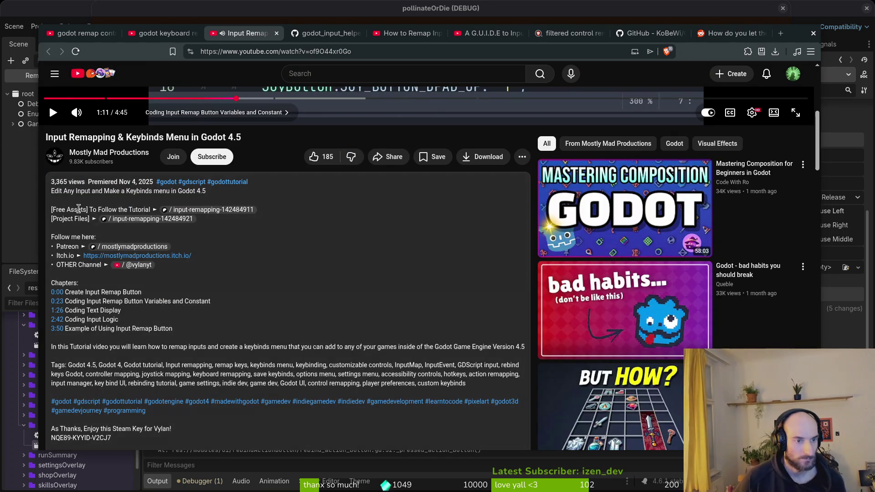
Resume the tutorial and open its free-assets post on Patreon
scroll(151, 220, up, 5)
click(426, 188)
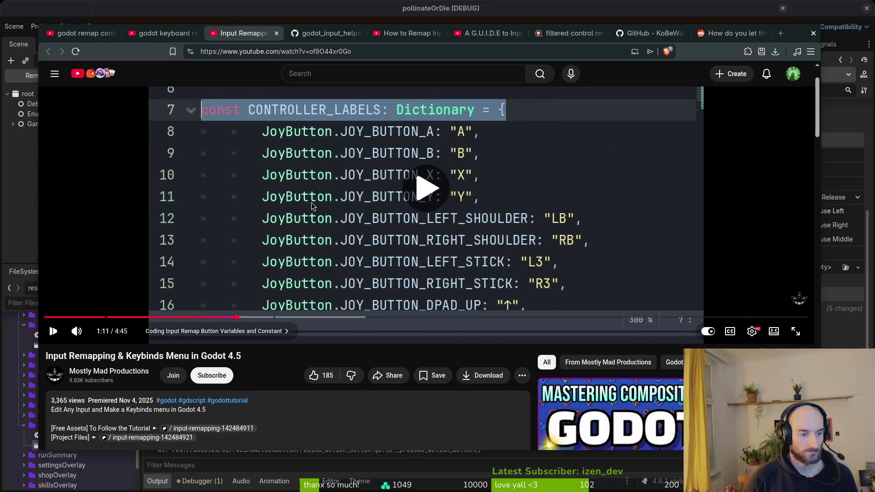
click(228, 429)
click(298, 34)
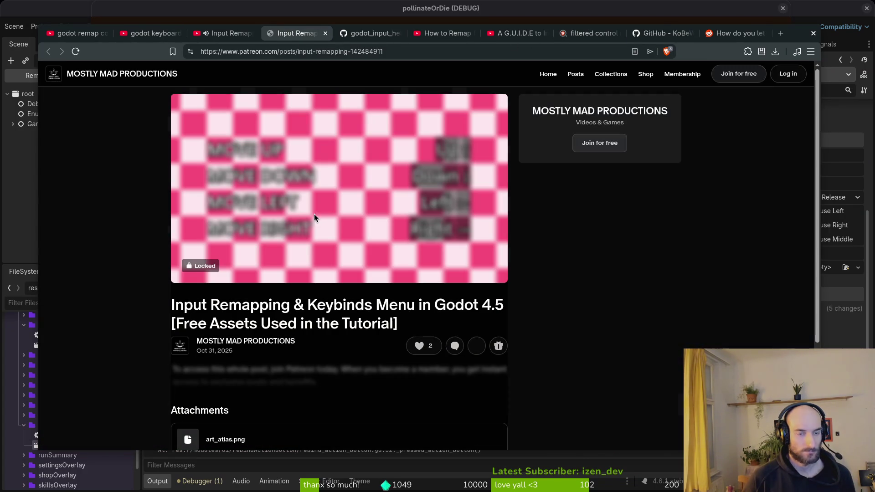
Try the locked art_atlas.png attachment, dismiss the unlock prompt, and return to the video
scroll(311, 265, down, 3)
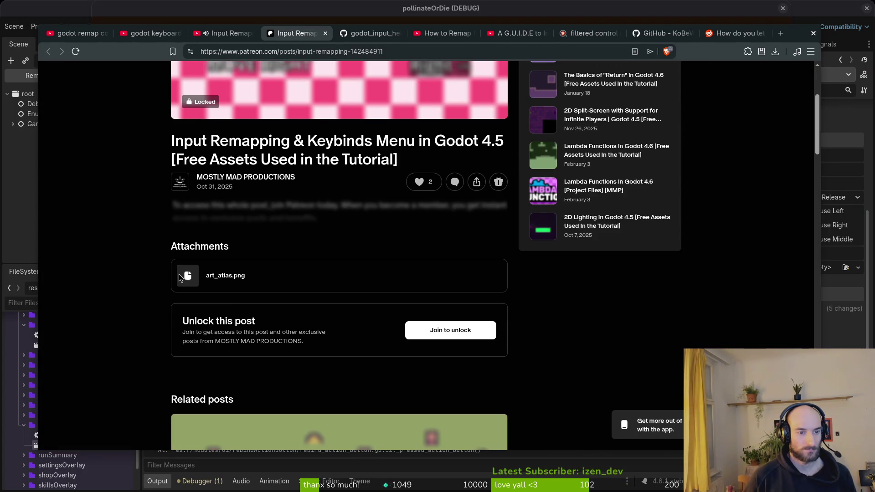
click(249, 277)
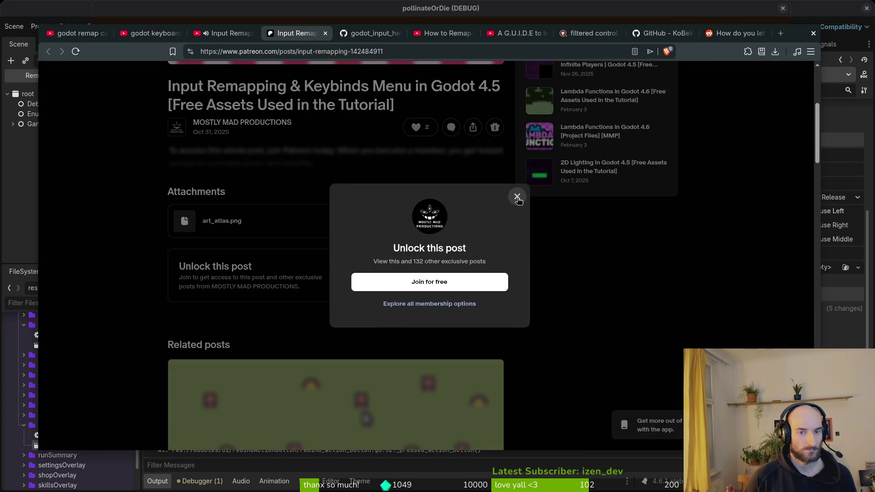
click(516, 196)
scroll(297, 273, up, 5)
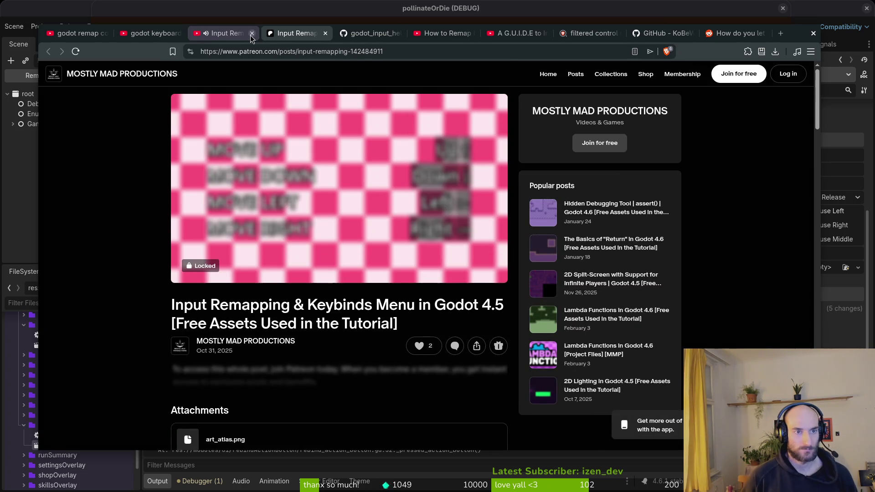
click(223, 32)
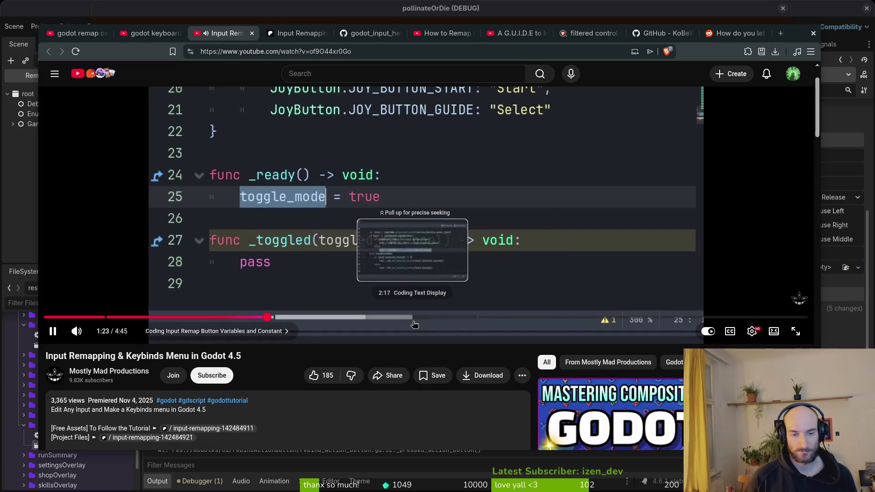
Rewind the tutorial to about 1:04 to replay the CONTROLLER_LABELS code, then skip ahead 5 seconds
key(Left)
key(Left)
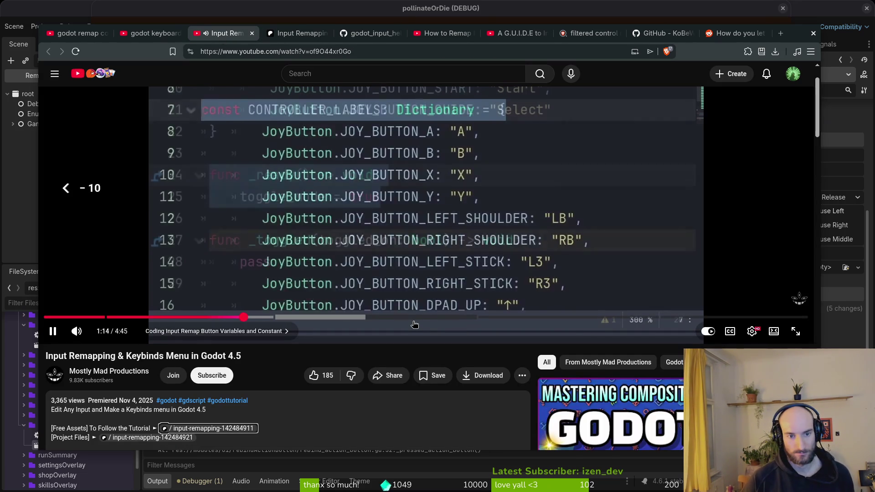
key(Left)
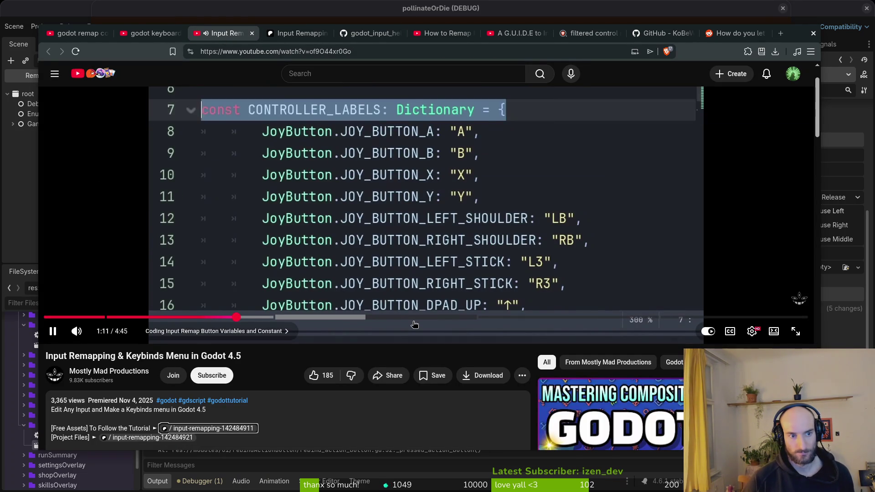
key(Left)
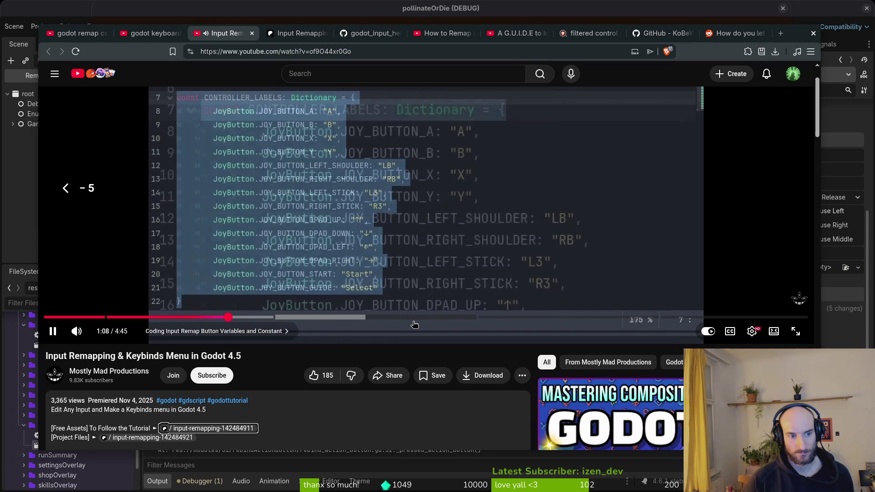
key(space)
key(Left)
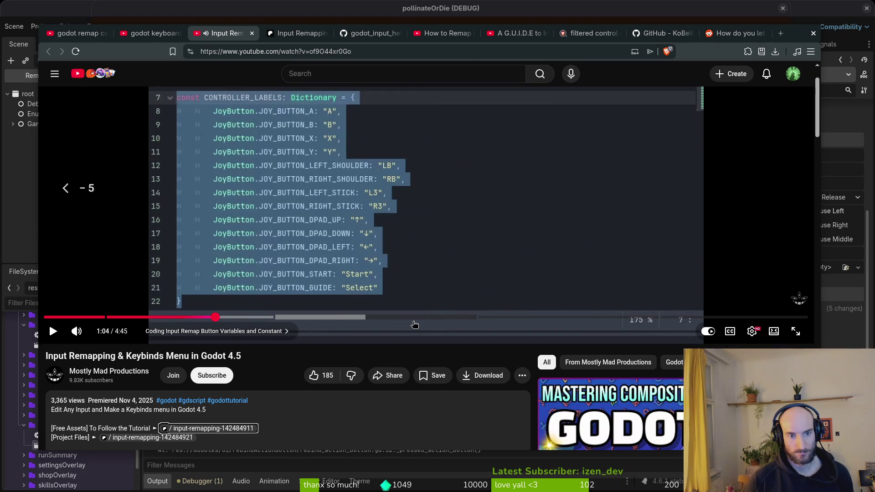
key(space)
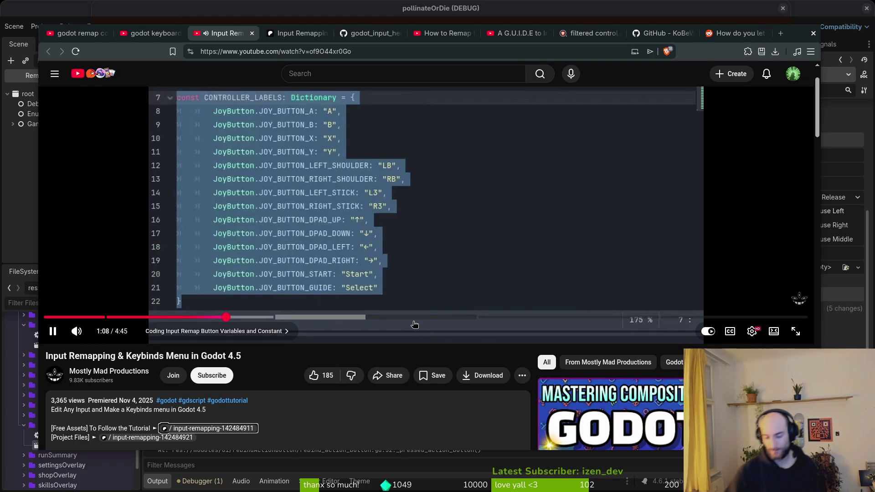
key(Right)
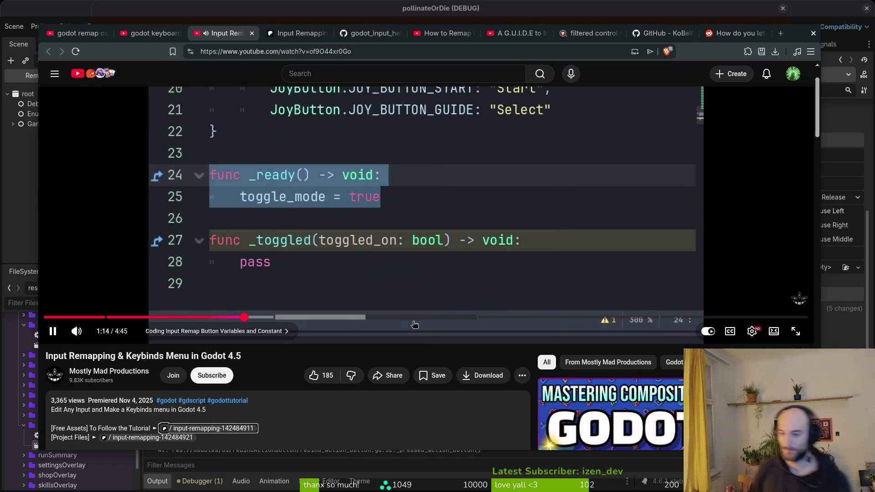
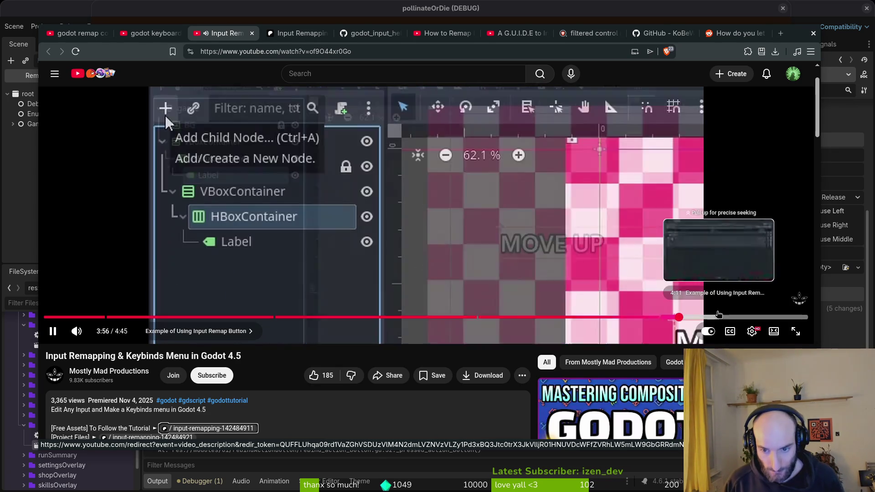
Scrub the YouTube tutorial back to its InputReMapButton exported variables and pause there
click(730, 317)
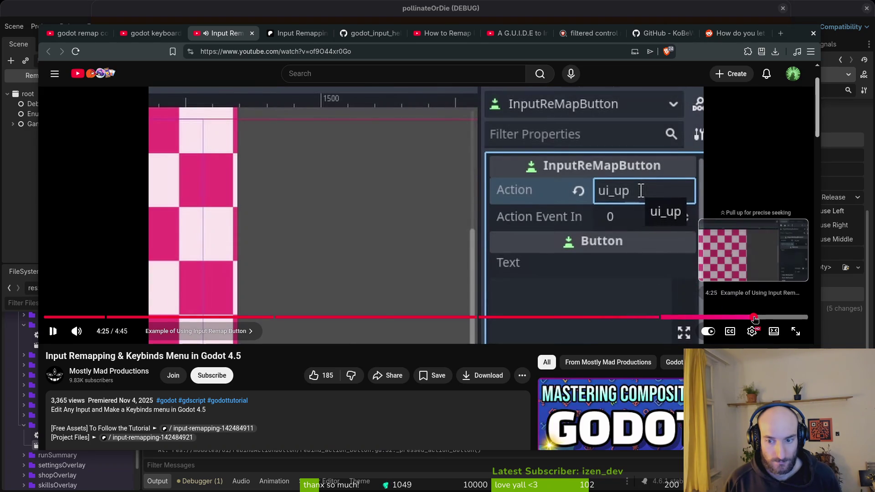
click(753, 317)
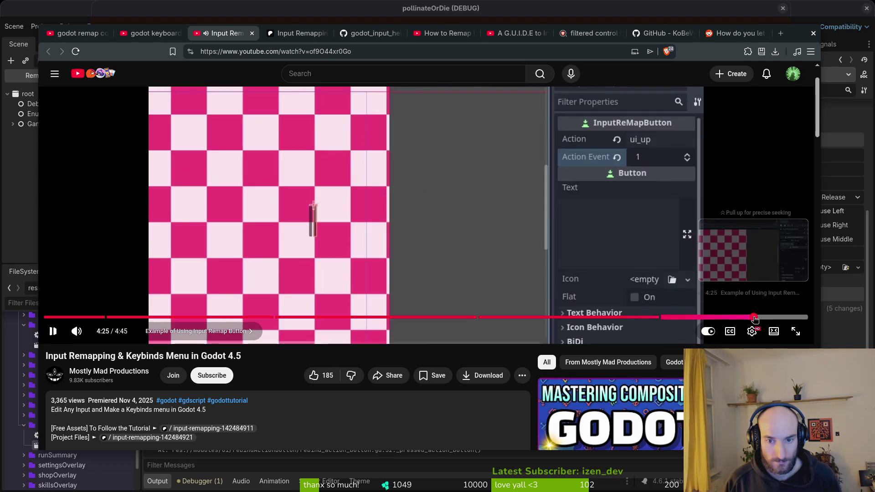
key(Left)
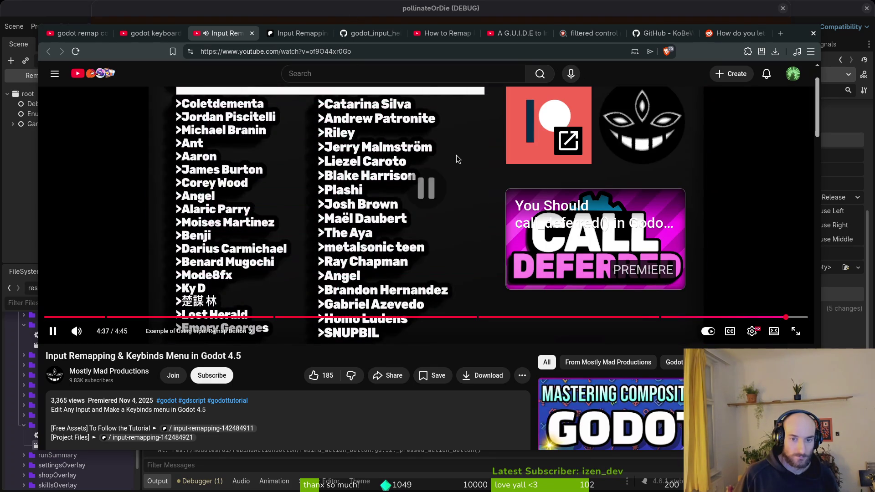
click(458, 159)
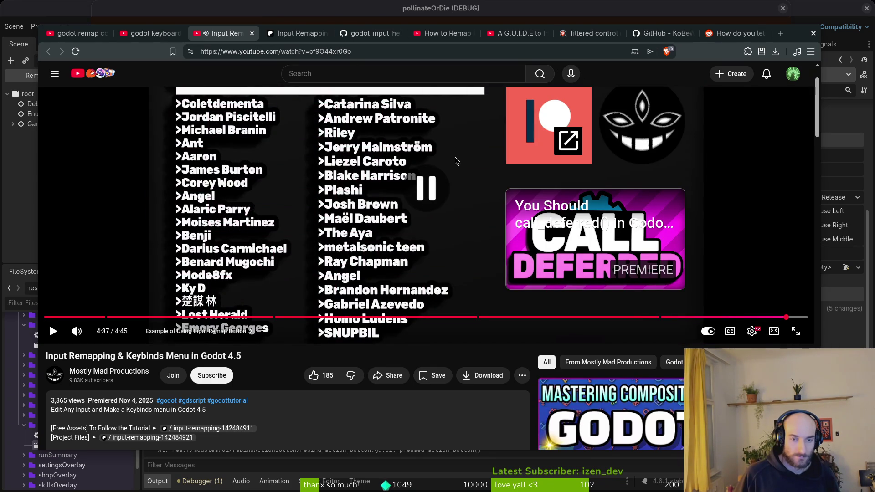
click(80, 317)
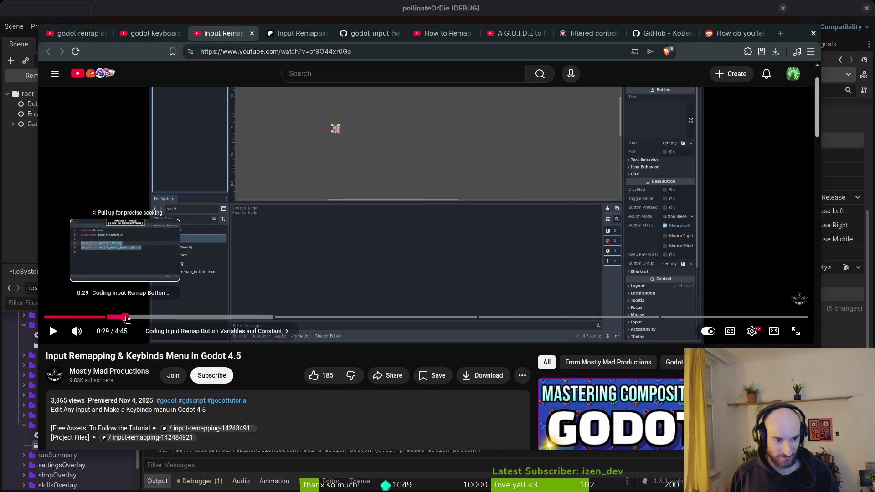
click(124, 318)
click(151, 317)
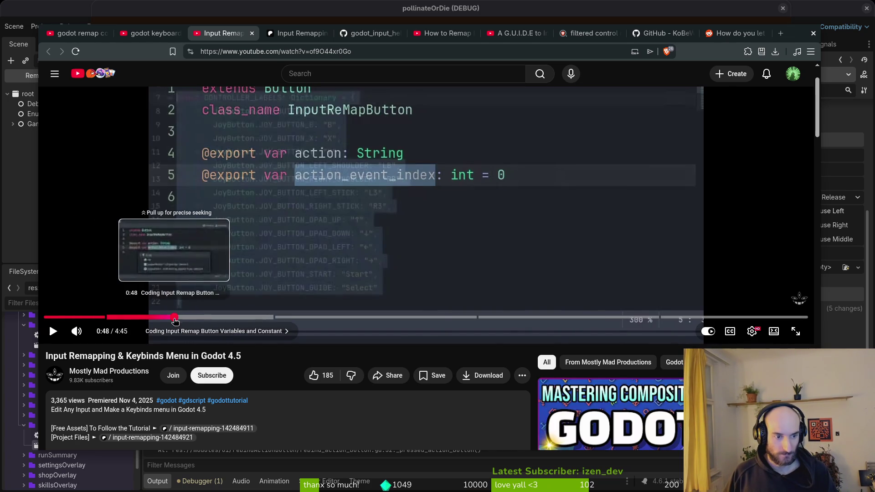
click(156, 319)
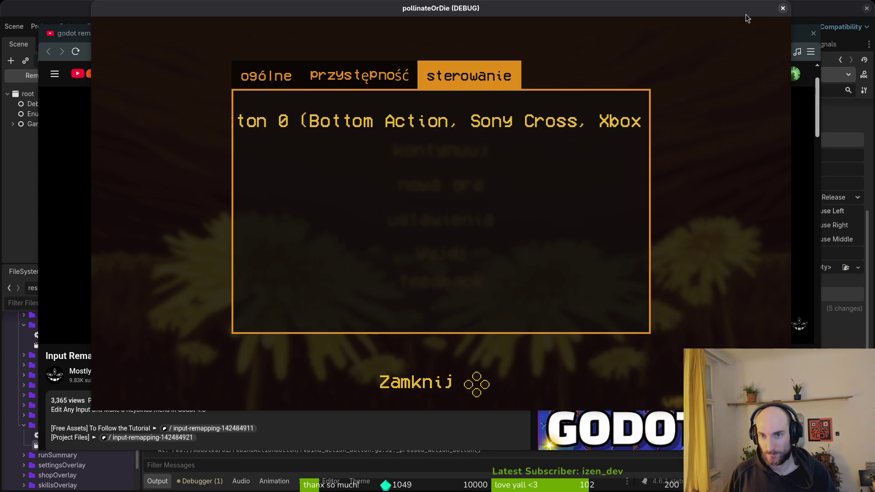
Close the game window, return to rebind_action_button.gd, and open blank lines below joystick_or_keyboard
click(782, 8)
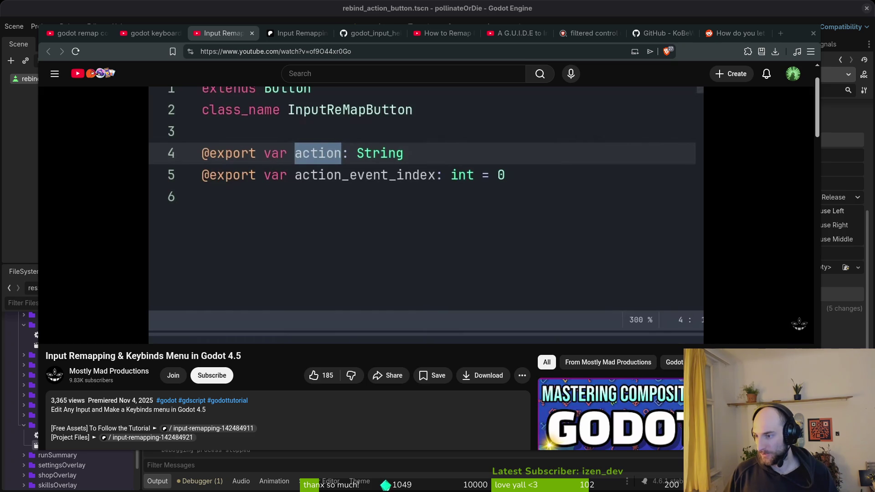
key(alt+Tab)
click(194, 128)
scroll(193, 132, up, 3)
key(alt+Tab)
key(alt+Tab)
click(40, 76)
key(o)
key(Return)
key(Return)
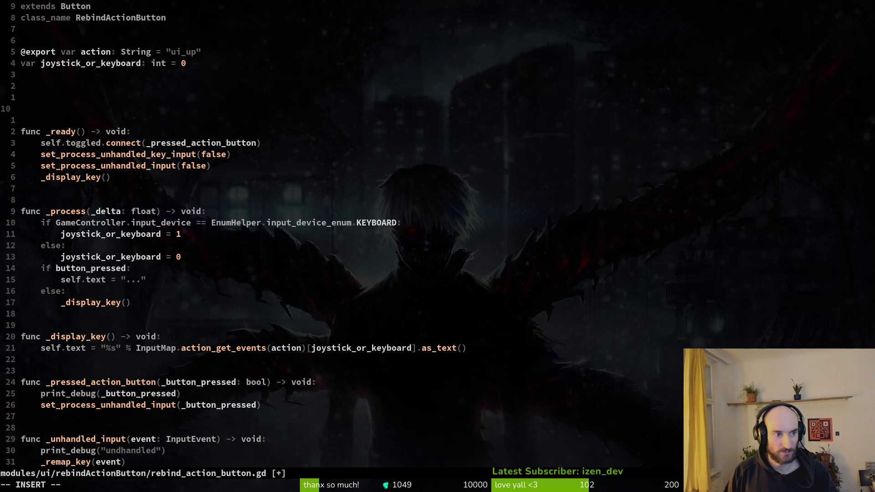
key(alt+Tab)
key(space)
key(space)
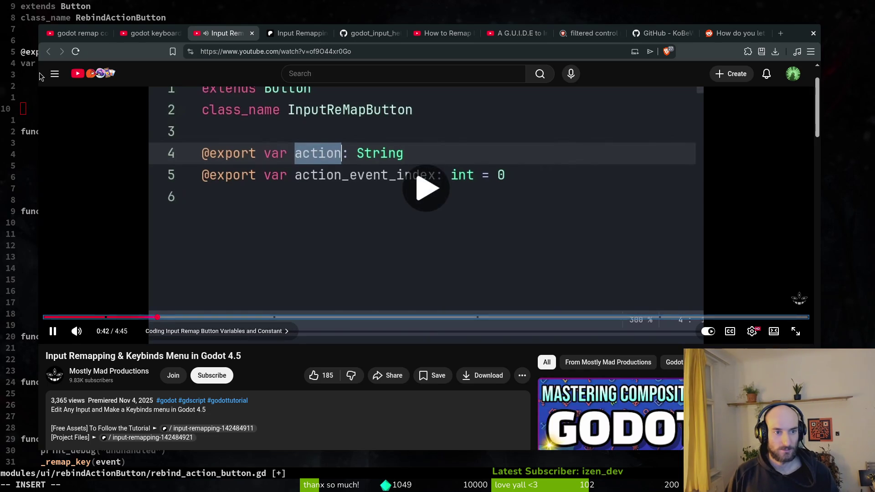
key(alt+Tab)
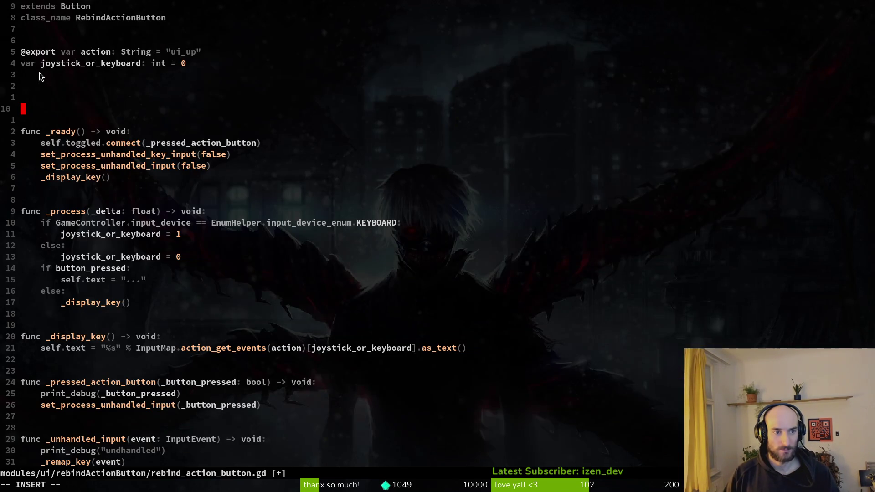
text(sna)
key(BackSpace)
key(BackSpace)
key(BackSpace)
key(Escape)
key(k)
key(k)
key(k)
key(k)
key(k)
key(y)
key(y)
key(p)
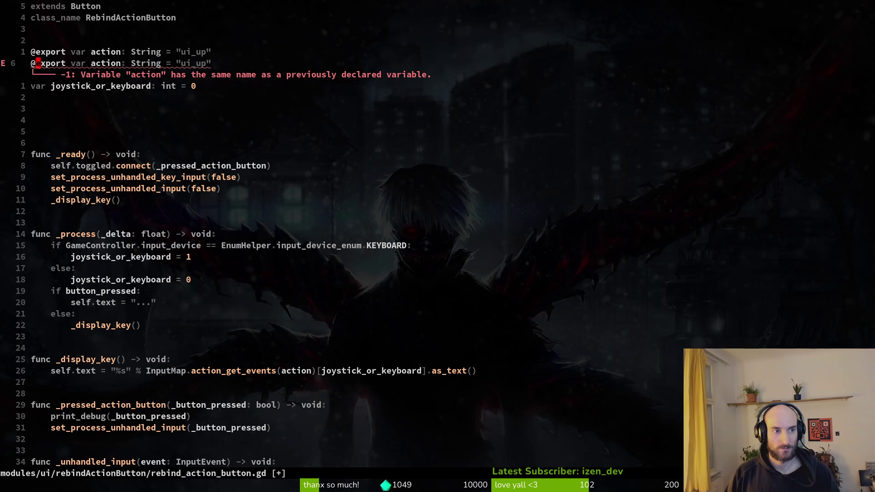
Rename the duplicated variable to action_event_index
text(cw)
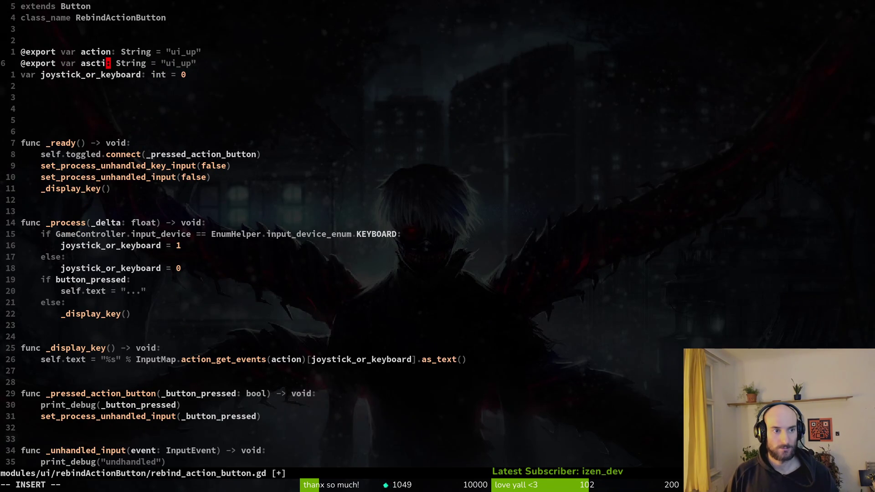
text(as)
key(BackSpace)
key(alt+Tab)
key(alt+Tab)
text(ction_event_in)
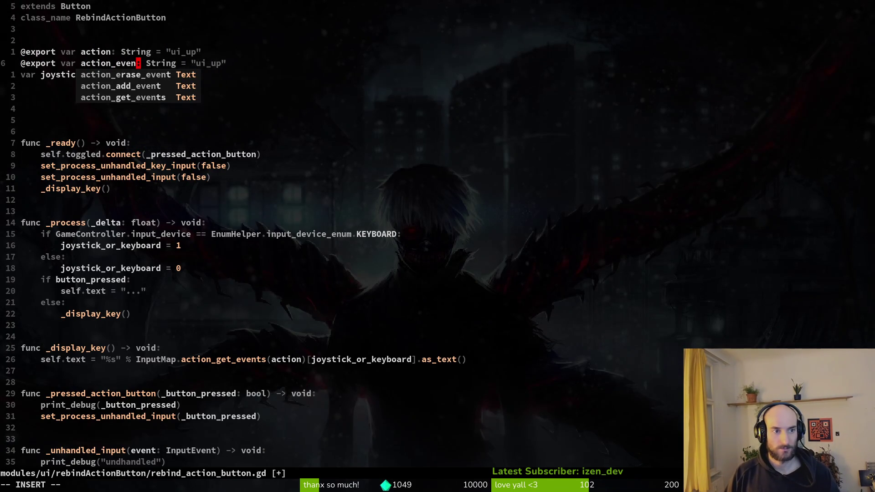
text(dex)
key(Escape)
Change action_event_index's type to int and its default value to 0
key(w)
key(w)
text(cwint)
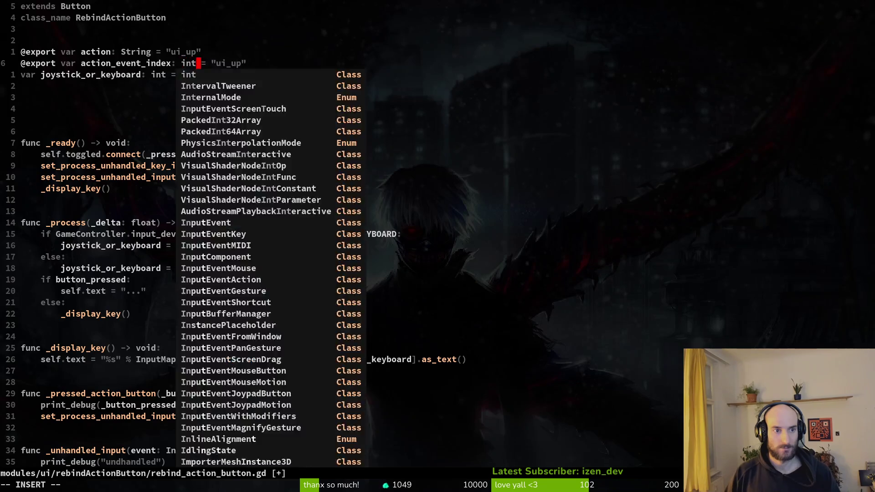
key(Escape)
key(w)
key(h)
key(C)
key(Delete)
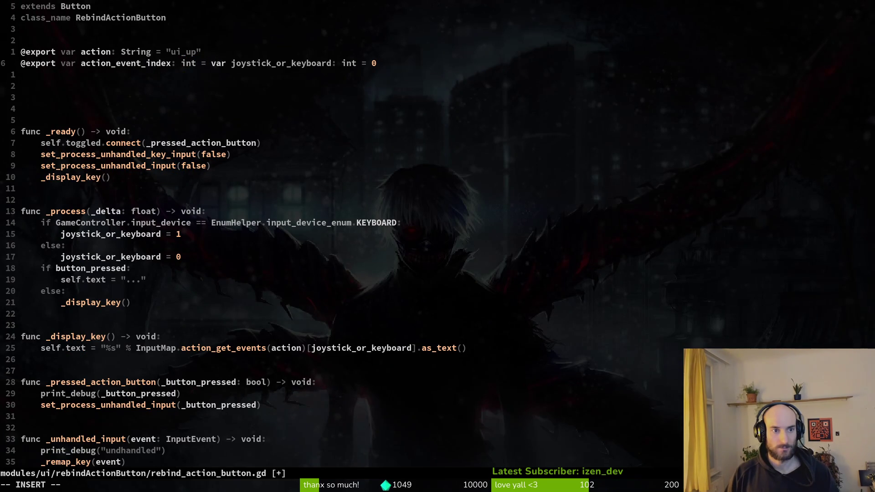
text(0)
Delete the joystick_or_keyboard declaration and extra blank line, then save with :w
key(Return)
key(Escape)
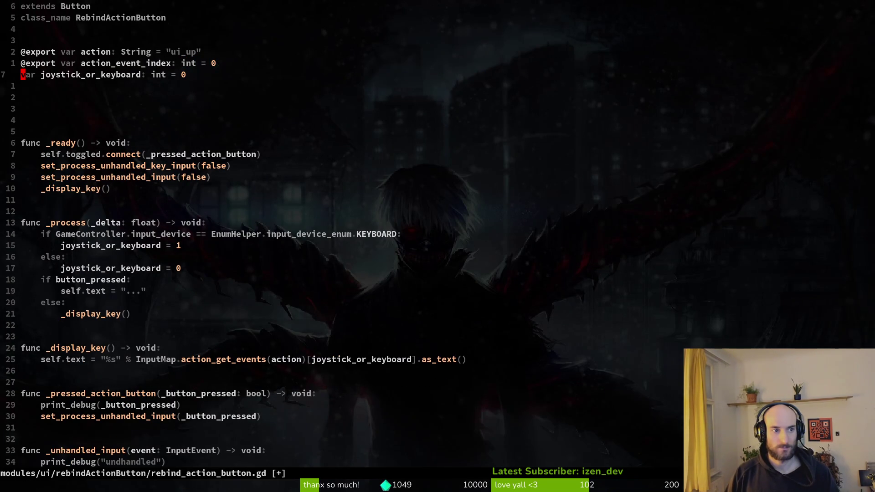
key(d)
key(d)
key(Return)
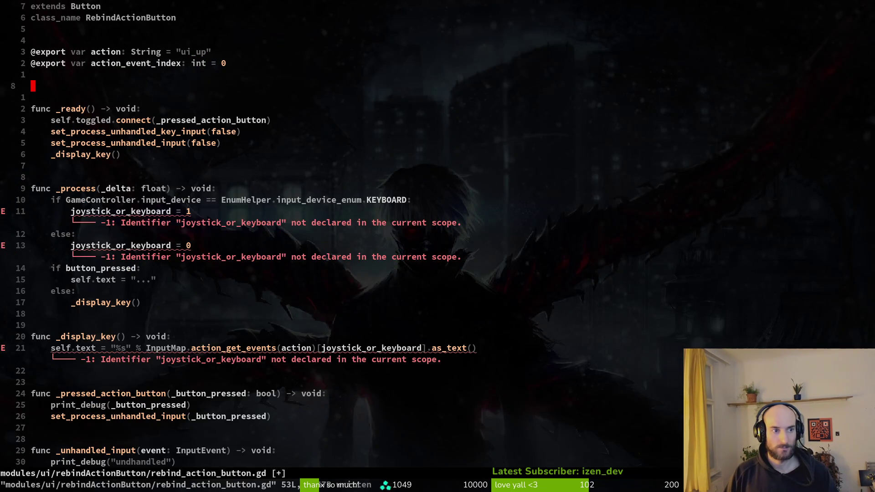
key(alt+Tab)
Review the tutorial's CONTROLLER_LABELS dictionary, then begin a 'const controller' declaration in the script
key(alt+Tab)
key(d)
key(d)
text(:w)
key(Return)
key(alt+Tab)
key(k)
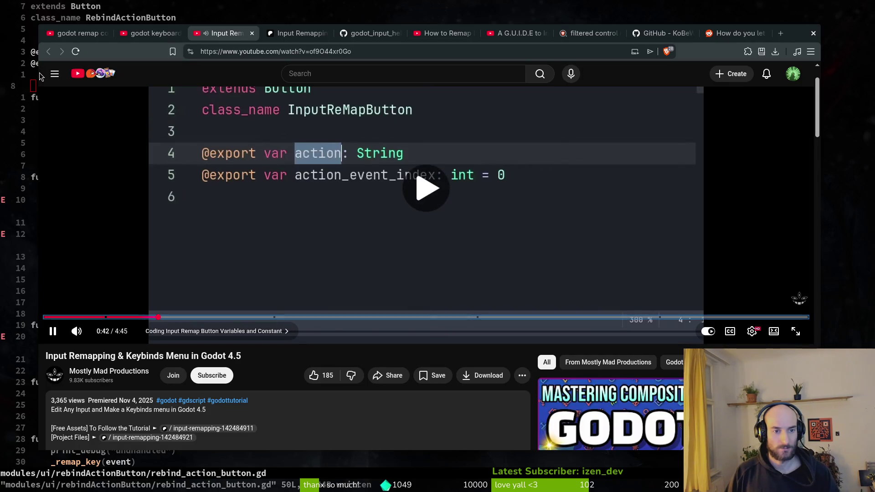
key(l)
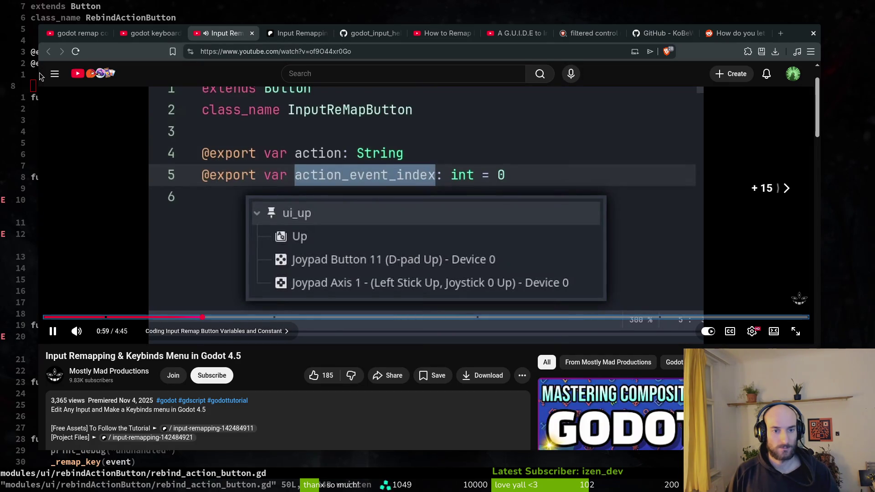
key(l)
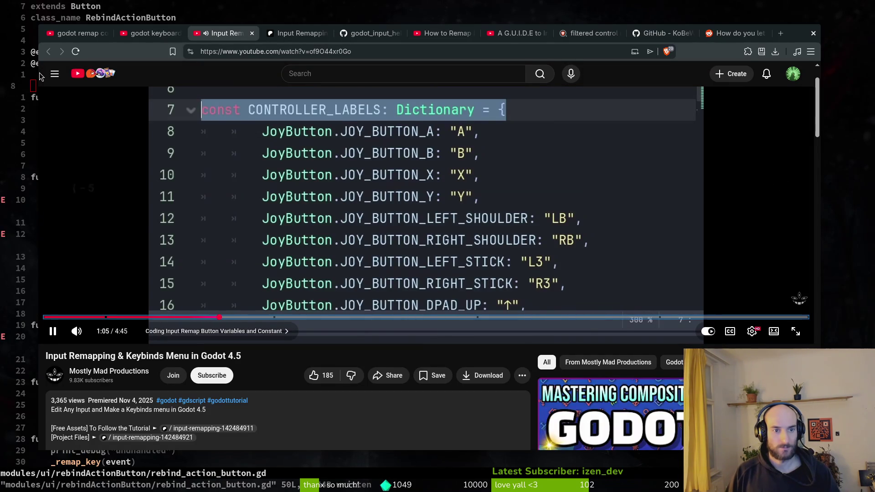
key(Left)
key(k)
key(super+minus)
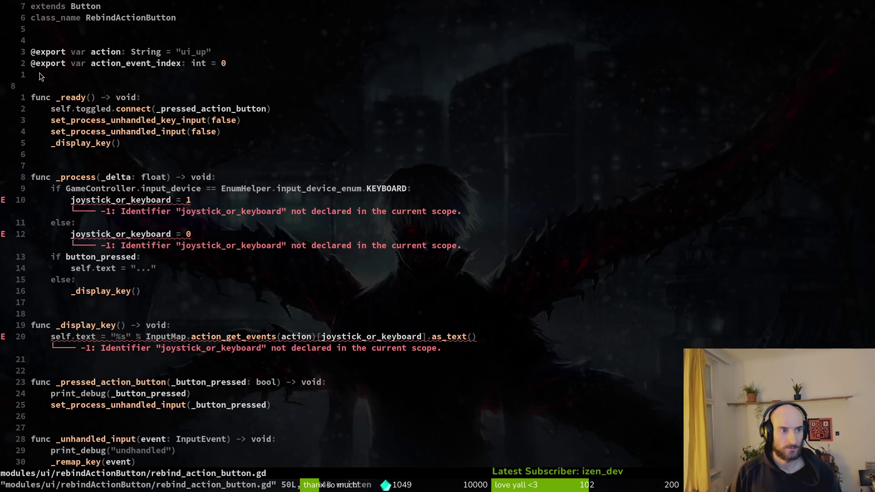
text(i)
text(const controller)
Check the tutorial and retype the constant as 'CONTROLLER_LABELS = {'
key(super+minus)
key(super+minus)
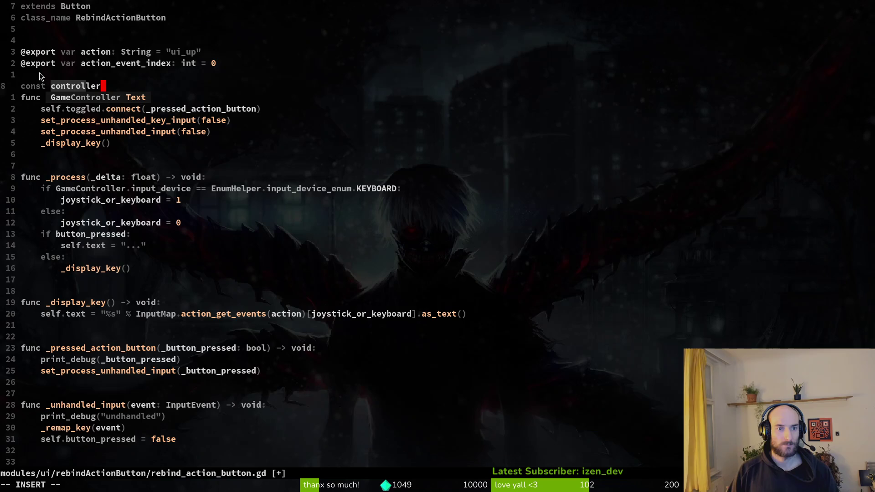
key(BackSpace)
key(BackSpace)
key(BackSpace)
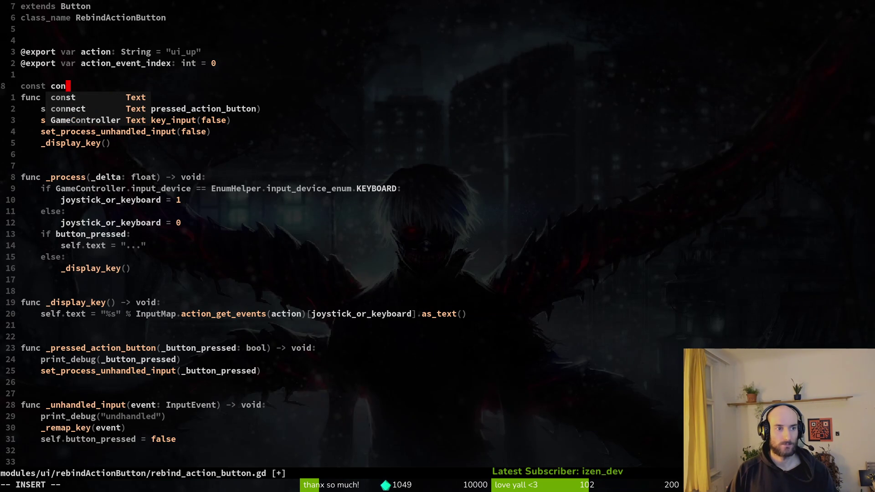
key(BackSpace)
key(BackSpace)
key(BackSpace)
text(CONTROLLER)
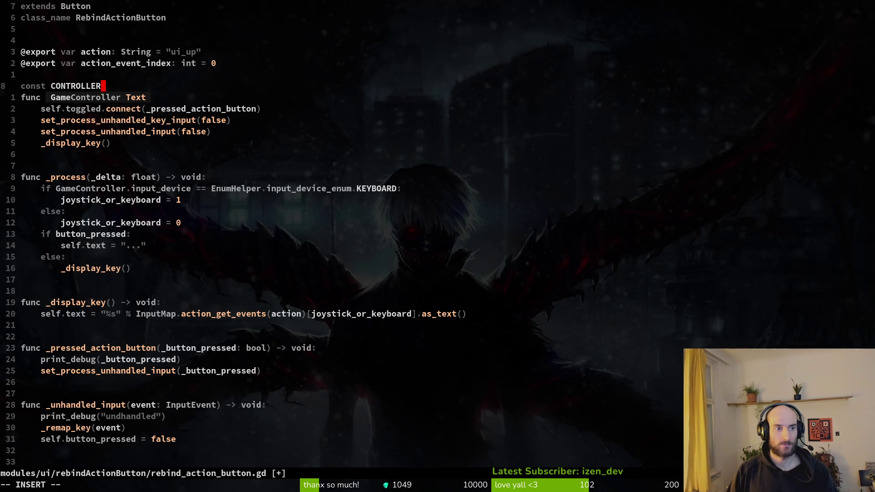
text(_LABELS = )
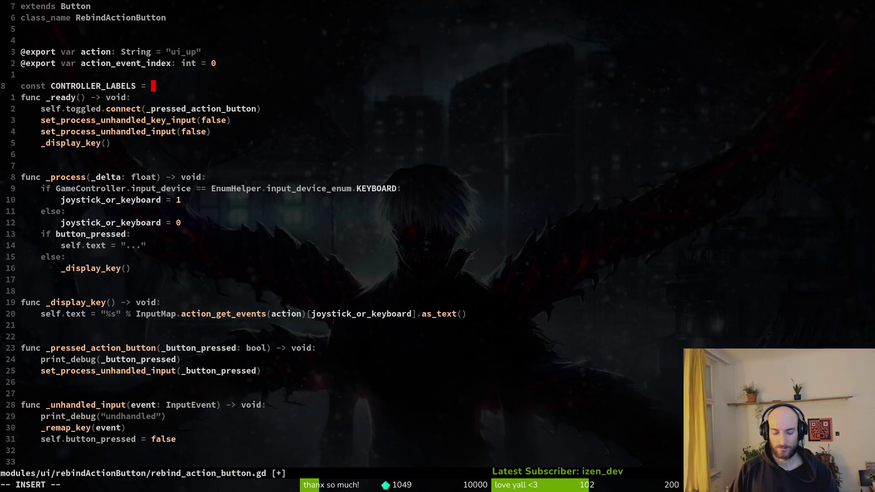
text({)
key(alt+Tab)
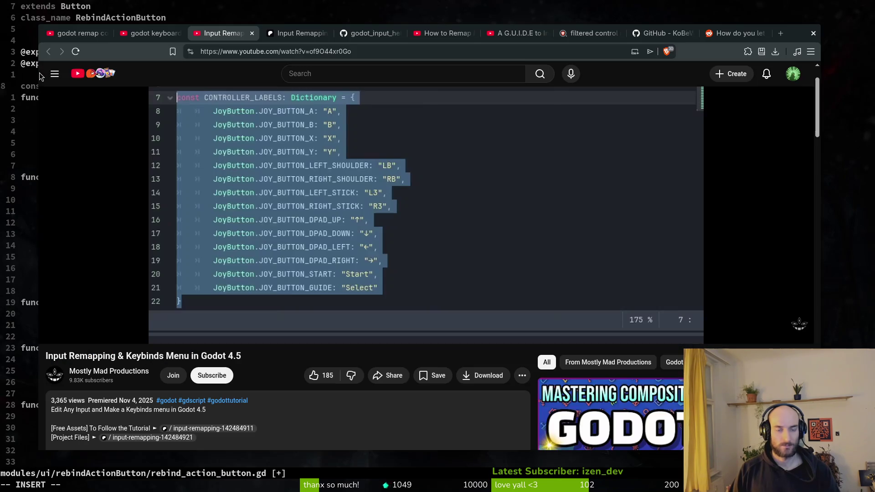
key(alt+Tab)
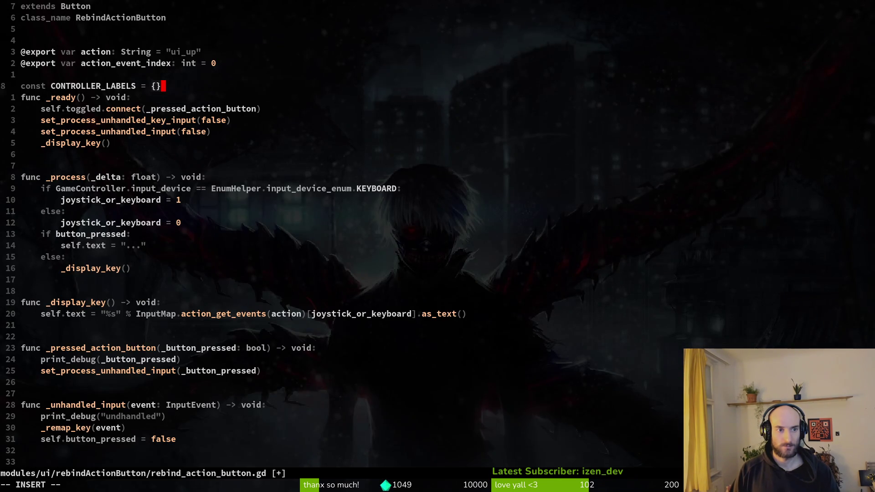
Split the CONTROLLER_LABELS braces onto separate lines and add an indented entry line inside
key(a)
key(Return)
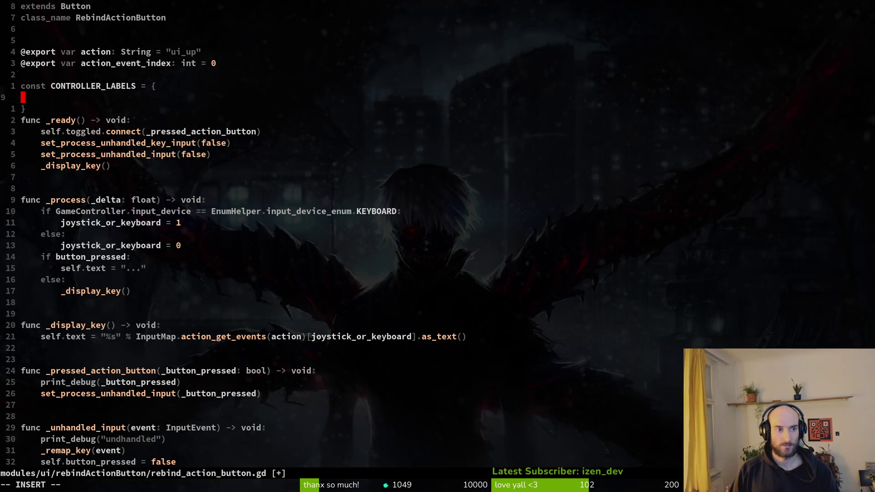
key(alt+Tab)
key(alt+Tab)
key(Escape)
key(j)
key(o)
key(Escape)
key(k)
key(k)
key(k)
key(o)
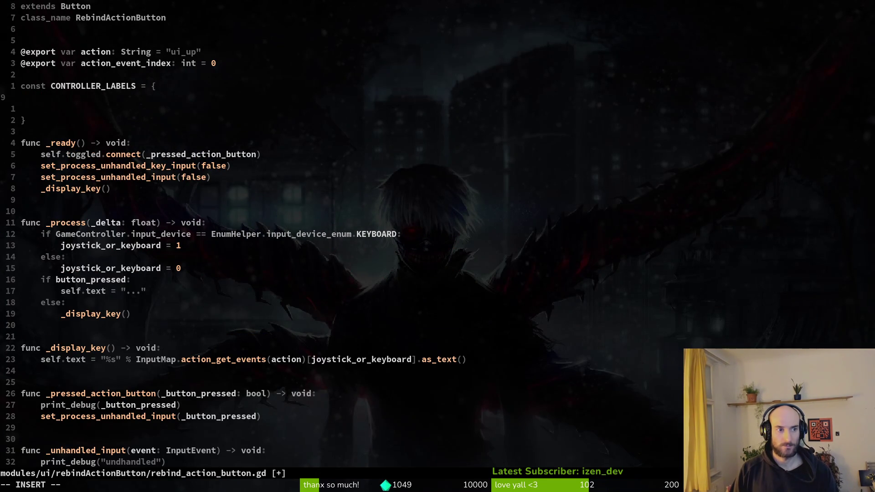
key(Return)
key(Escape)
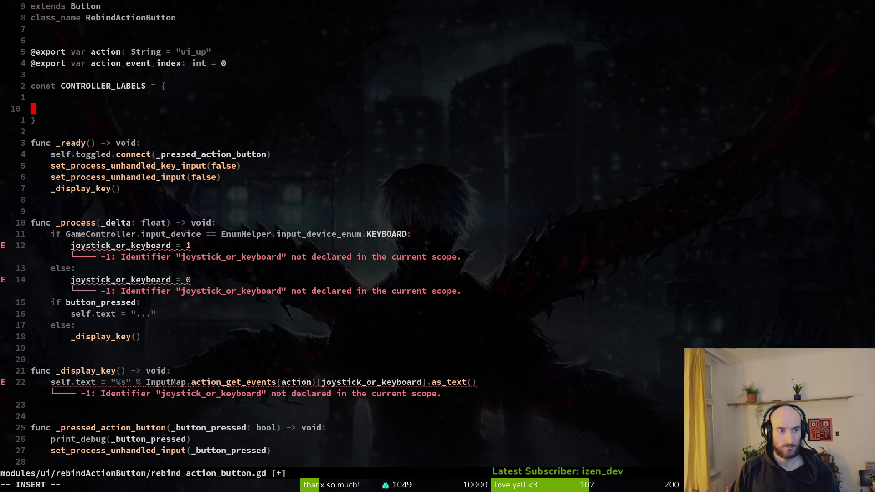
key(j)
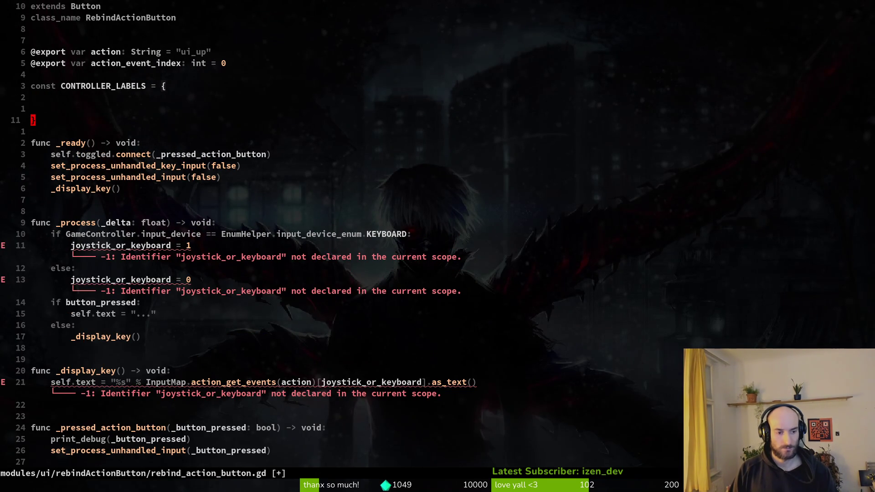
Save the script with :w and return to the blank line inside the dictionary
text(:w)
key(Return)
key(k)
key(k)
key(i)
key(Escape)
key(j)
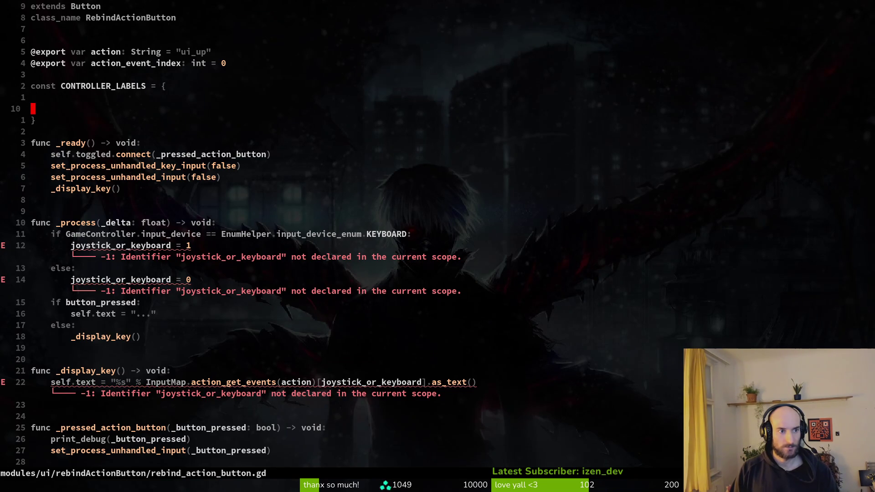
Write the entry 'JoyButton.JOY_BUTTON_A = "' using completion, checking the tutorial code
text(ki)
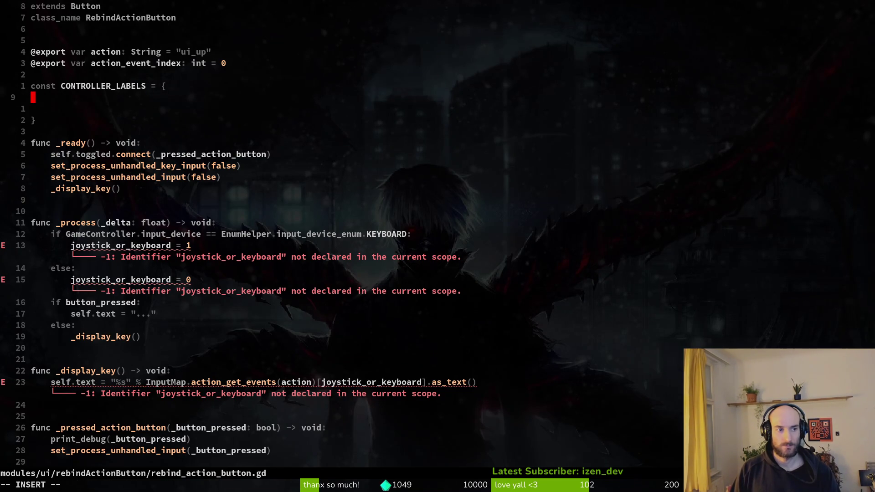
text(Joy)
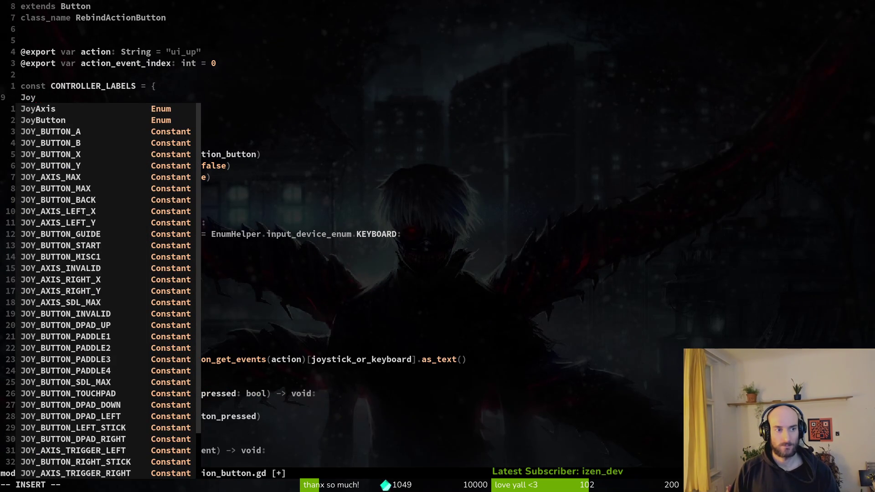
text(B)
key(Return)
text(.)
key(alt+Tab)
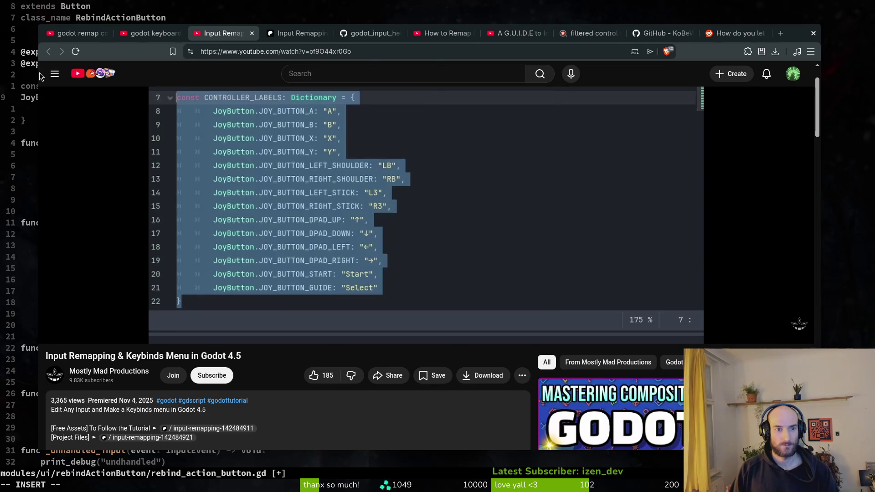
key(alt+Tab)
key(Tab)
key(Return)
text(=)
key(alt+Tab)
key(alt+Tab)
text(")
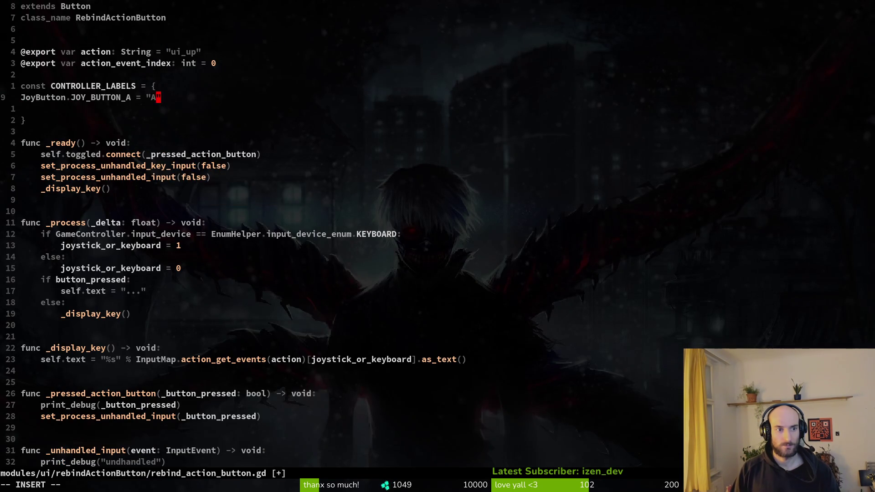
key(Escape)
key(asciitilde)
Duplicate the CONTROLLER_LABELS declaration line, undoing an accidental change to the closing brace
key(k)
key(b)
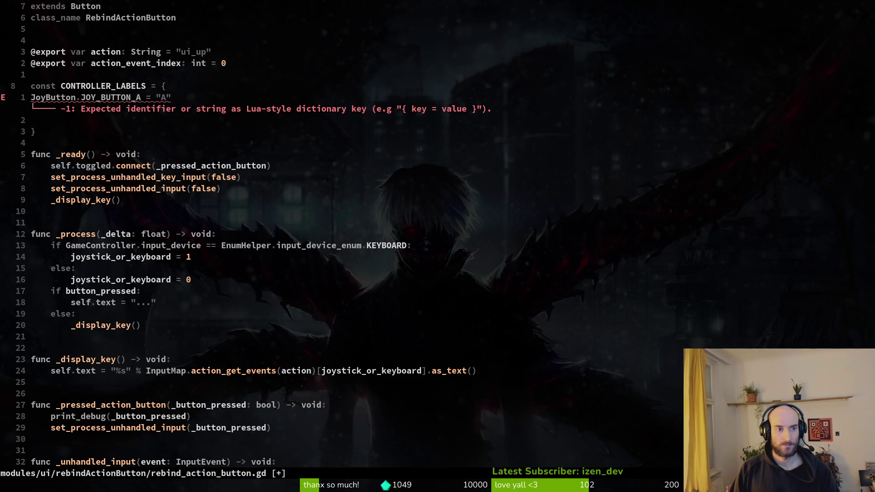
key(shift+v)
key(y)
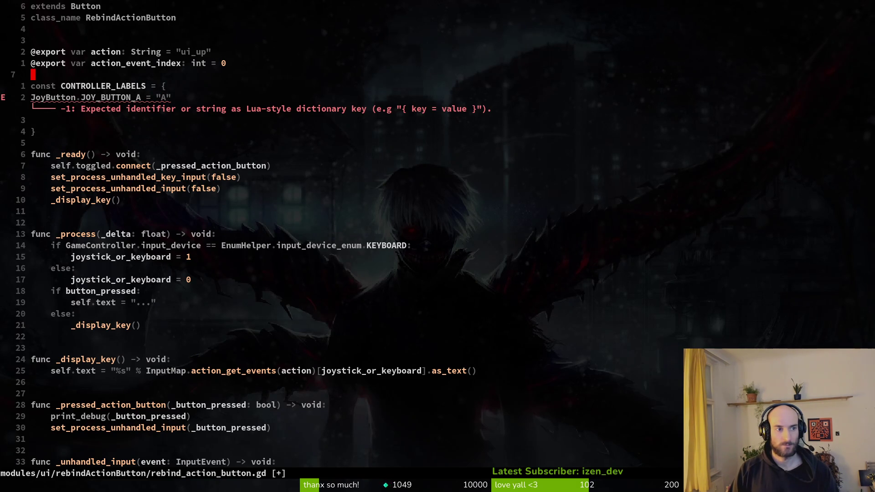
key(shift+p)
key(4)
key(j)
key(c)
key(c)
key(Escape)
key(u)
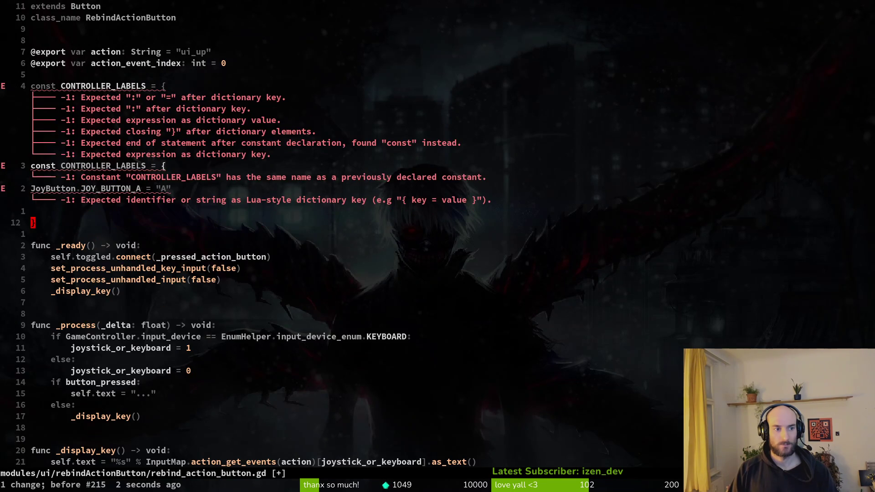
Copy the empty dictionary block with its closing brace and paste another copy
key(k)
key(k)
key(k)
key(P)
key(k)
key(y)
key(j)
key(k)
key(p)
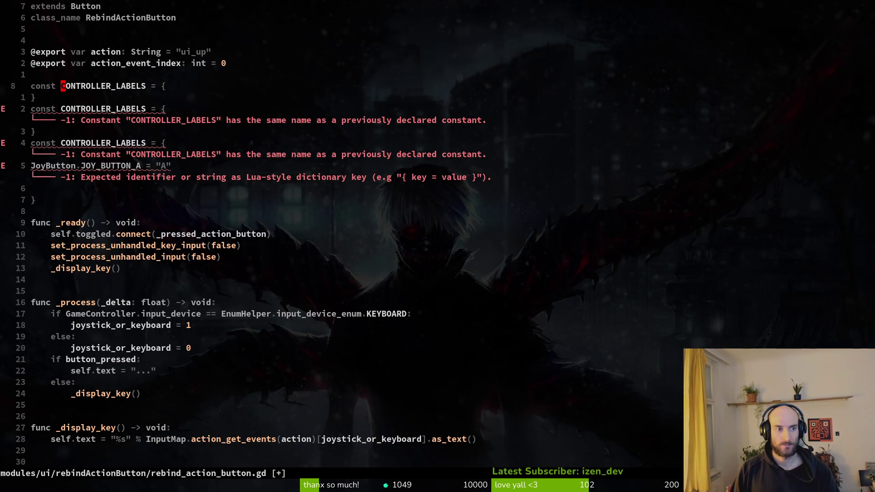
Delete the extra empty declaration and its brace, leaving one duplicate dictionary
key(c)
key(i)
key(w)
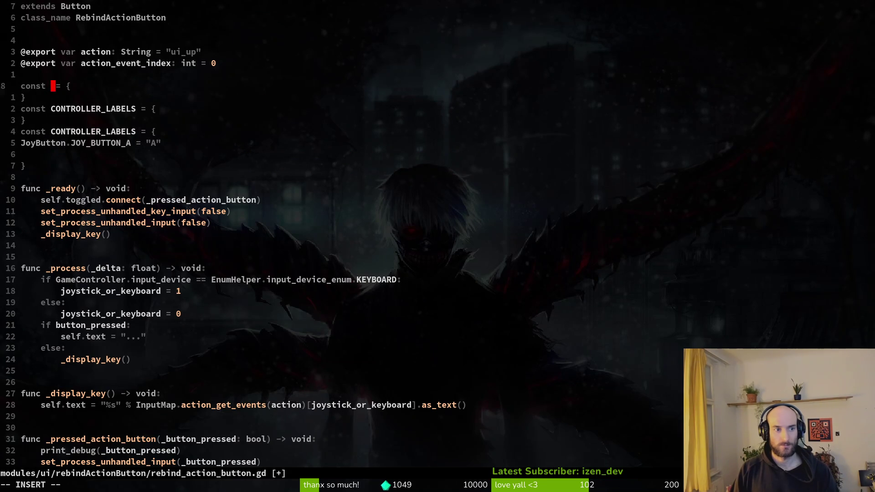
key(Escape)
key(u)
key(d)
key(d)
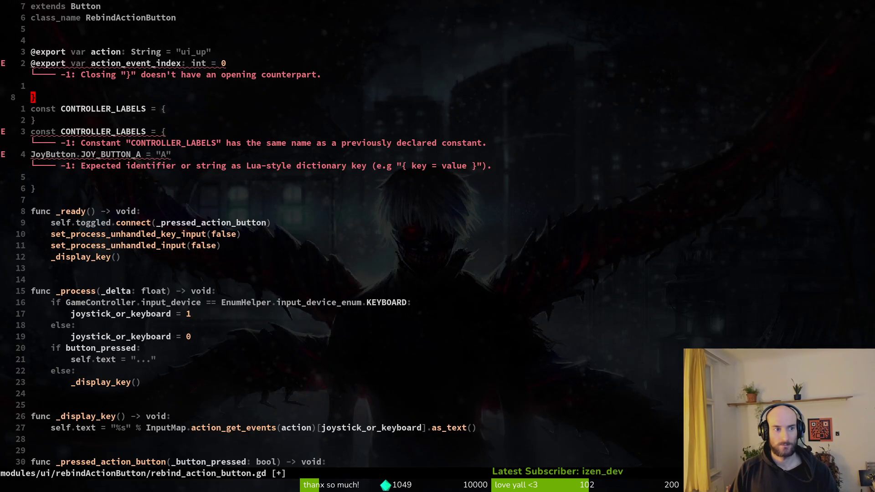
key(d)
key(d)
key(w)
key(j)
key(j)
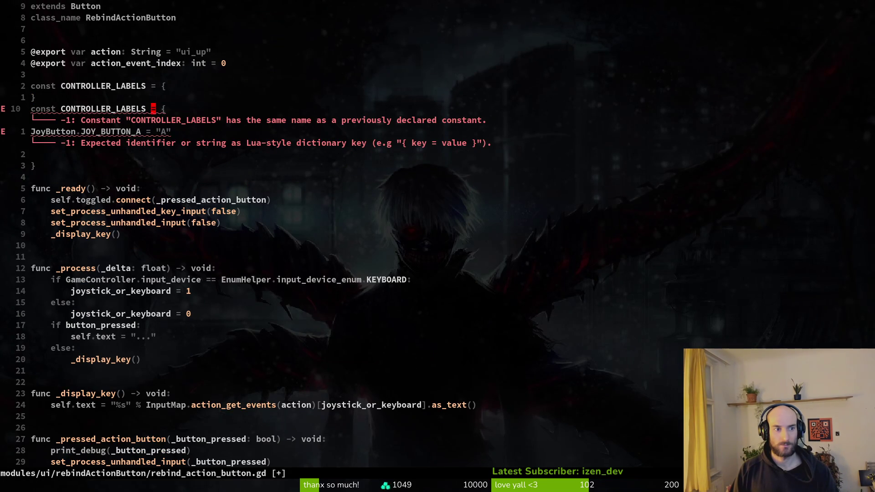
Rename the duplicate constant to PLAYSTATION_LABELS and save the file
text(ciwPLAYSTATION)
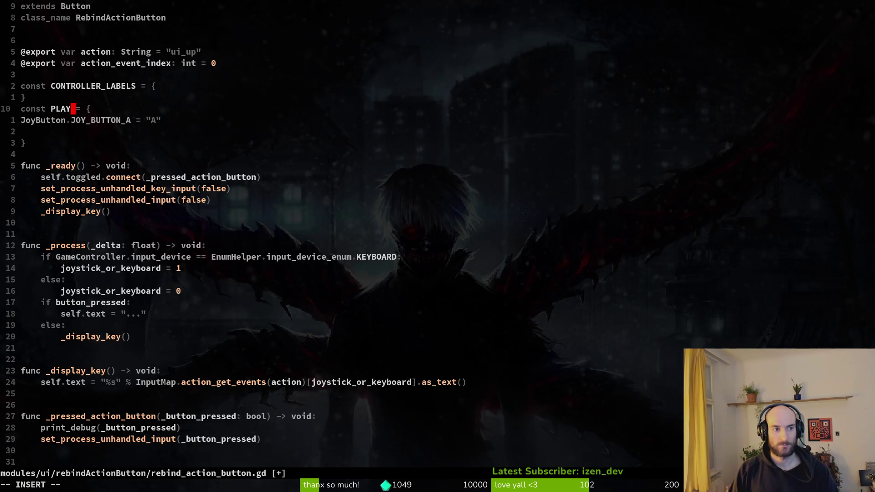
text(_LABELS)
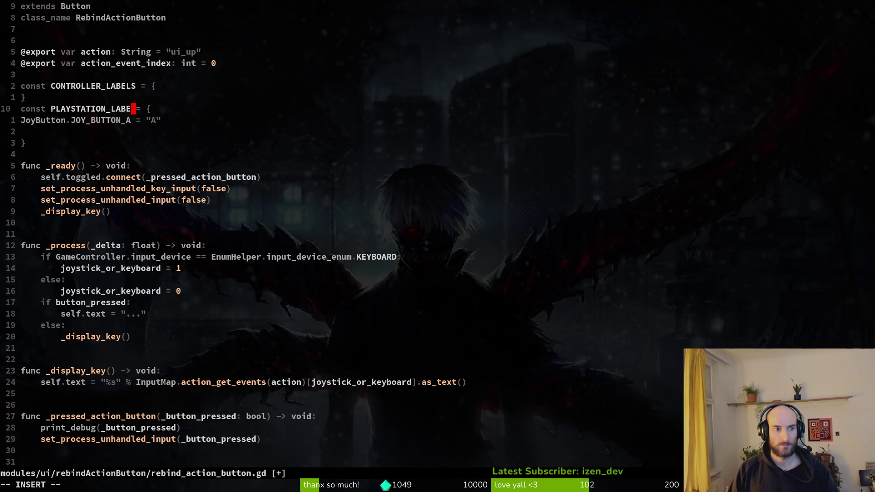
key(Escape)
text(:w)
key(Return)
Indent the JoyButton entry, delete the blank line below it, and tidy CONTROLLER_LABELS
key(j)
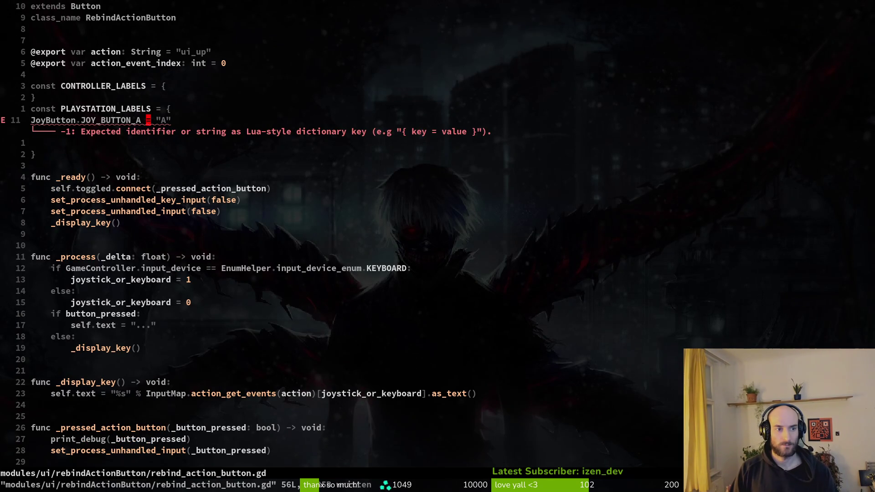
key(greater)
key(greater)
key(j)
key(d)
key(d)
key(k)
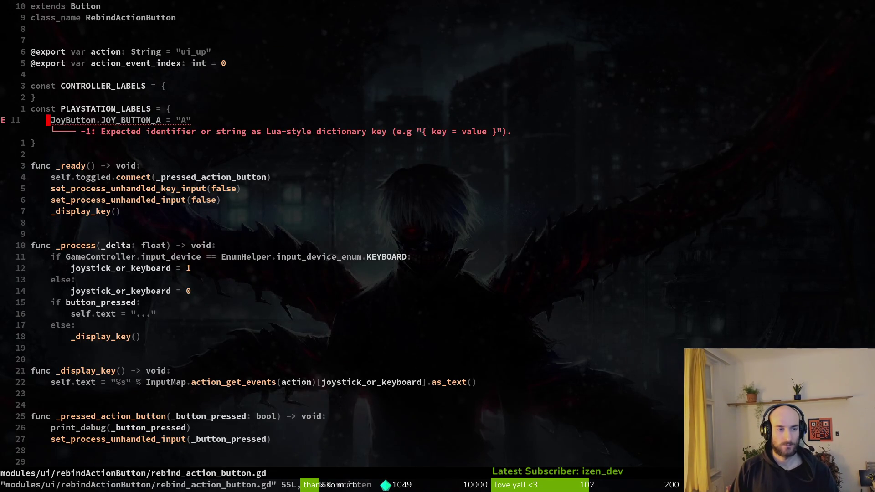
key(k)
key(k)
key(O)
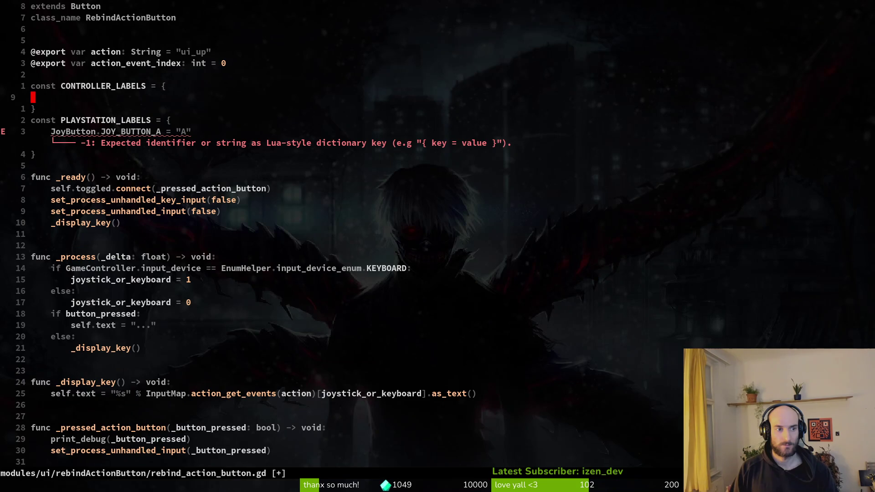
key(Escape)
key(j)
Complete the JOY_BUTTON_A entry with the label "A" and a trailing comma
key(j)
key(j)
key(y)
key(y)
key(k)
key(k)
key(k)
key(p)
key(j)
key(j)
key(j)
text(A",)
key(Escape)
Replace the entry's equals sign with a colon and remove the stray entry from CONTROLLER_LABELS
key(k)
key(k)
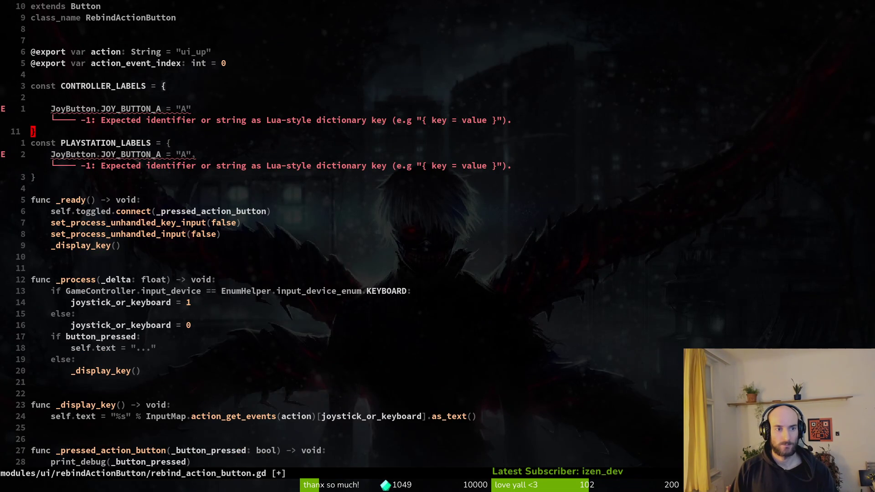
key(j)
key(j)
key(h)
key(h)
key(X)
key(X)
text(i:)
key(Escape)
key(k)
key(k)
key(k)
key(d)
key(d)
key(j)
key(j)
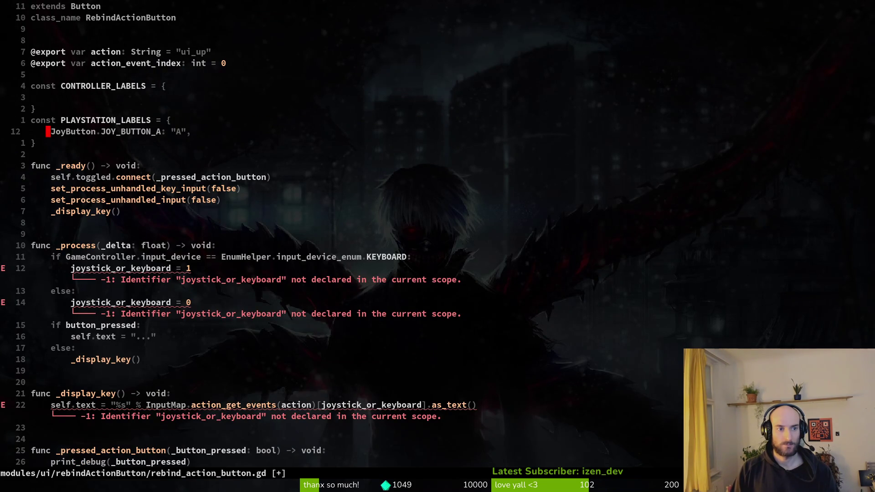
Paste copies of the JOY_BUTTON_A entry and change the second and third to B and X
key(p)
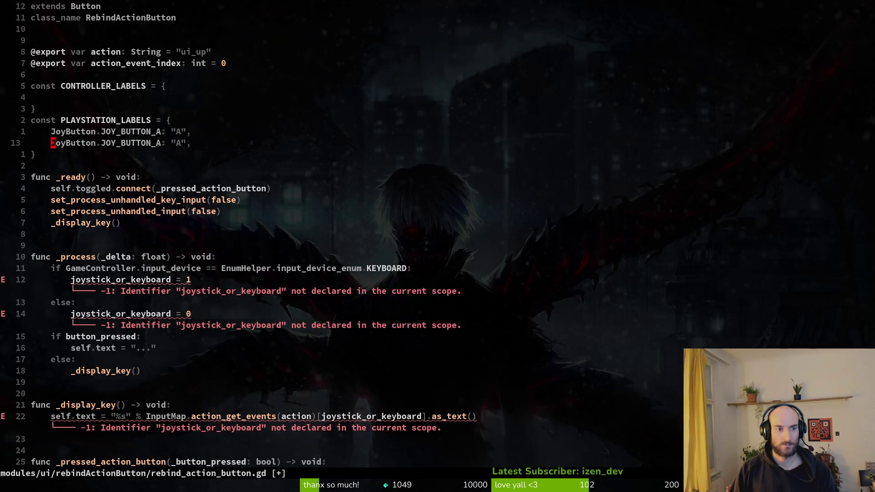
key(P)
key(P)
key(P)
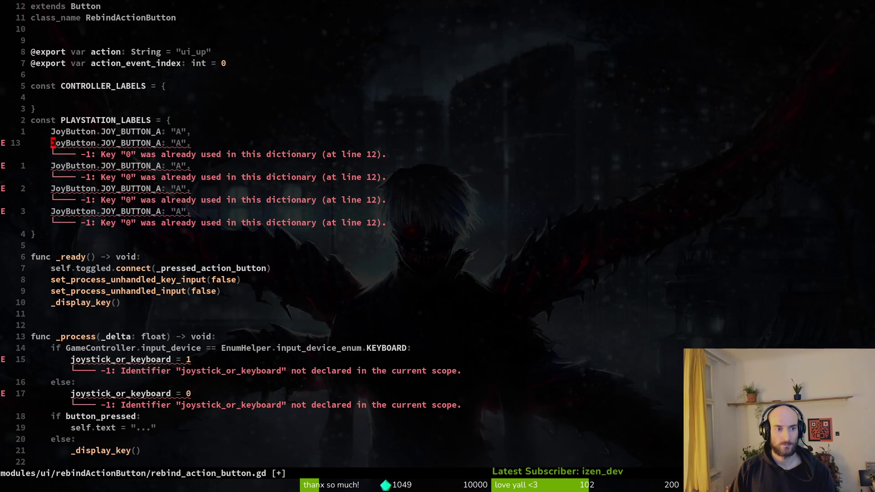
text(s)
text(B)
key(Escape)
text(jsX)
key(Escape)
Add a JOY_BUTTON_LB entry and duplicate its line into three more copies
text(jsY)
key(Escape)
key(j)
key(alt+Tab)
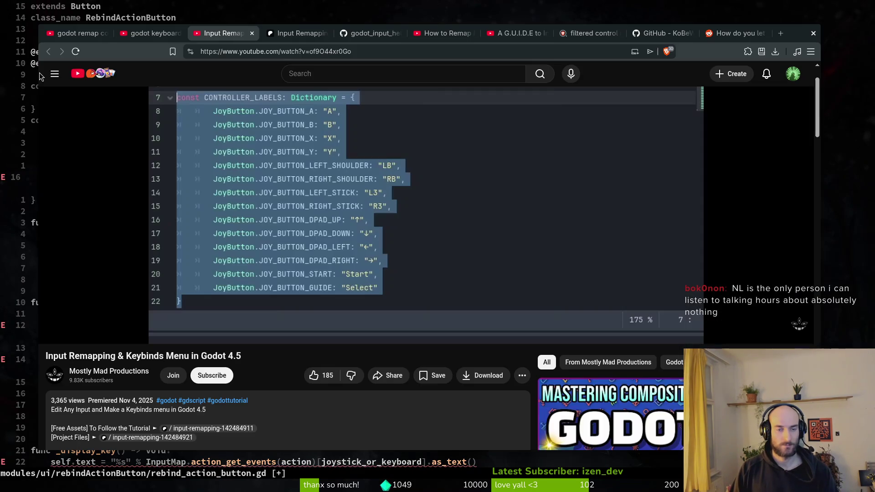
key(alt+Tab)
text(s)
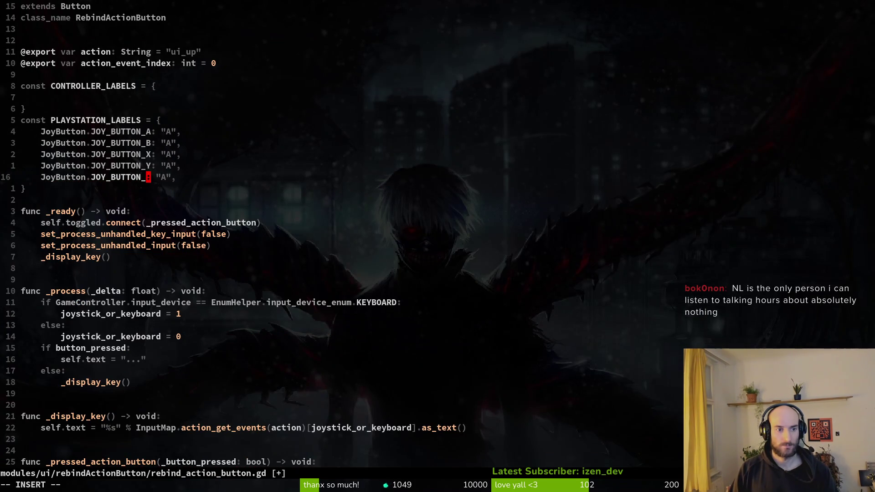
text(LB)
key(Escape)
key(y)
key(y)
key(p)
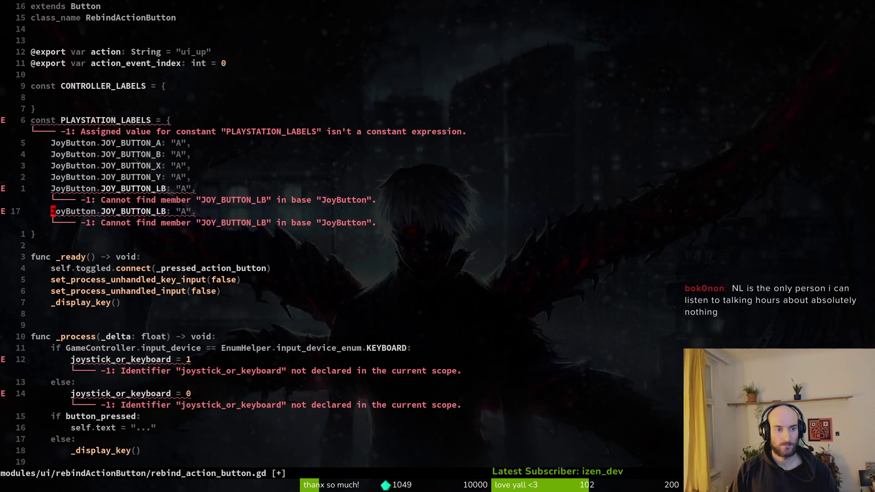
key(P)
key(P)
Rename the first LB copy to JOY_BUTTON_RB
key(f)
key(colon)
key(i)
key(BackSpace)
key(BackSpace)
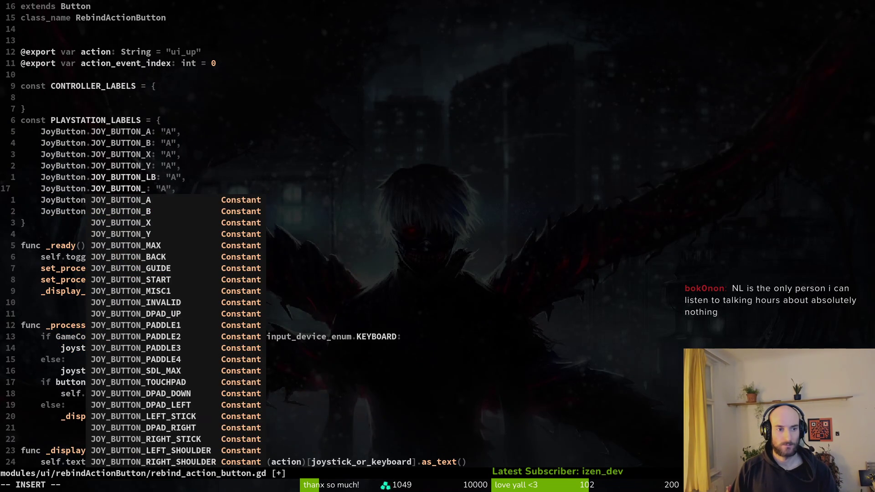
text(LT)
key(Escape)
key(alt+Tab)
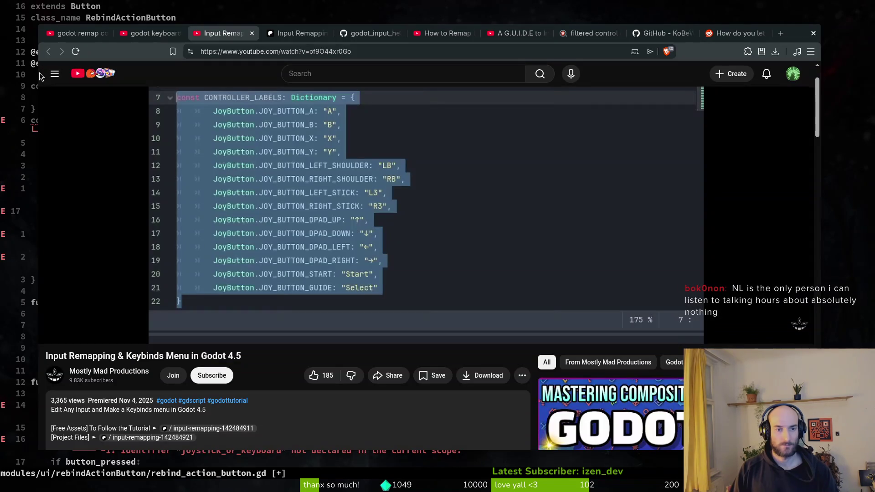
key(alt+Tab)
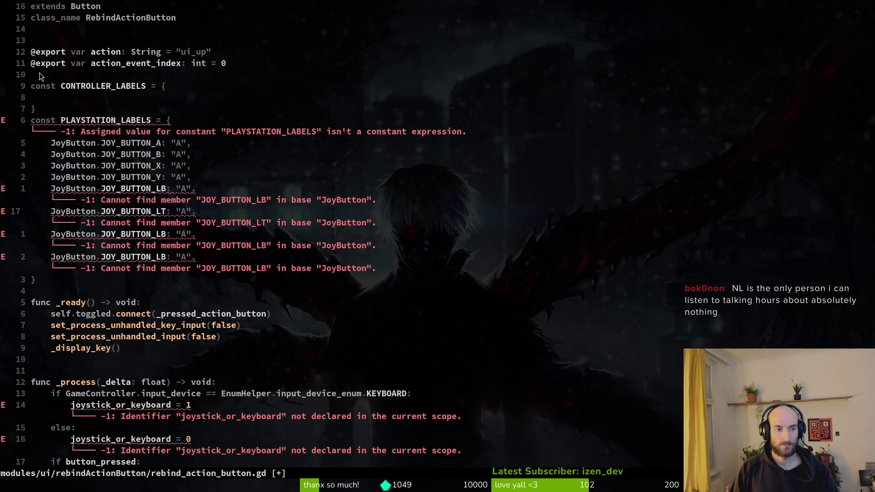
key(u)
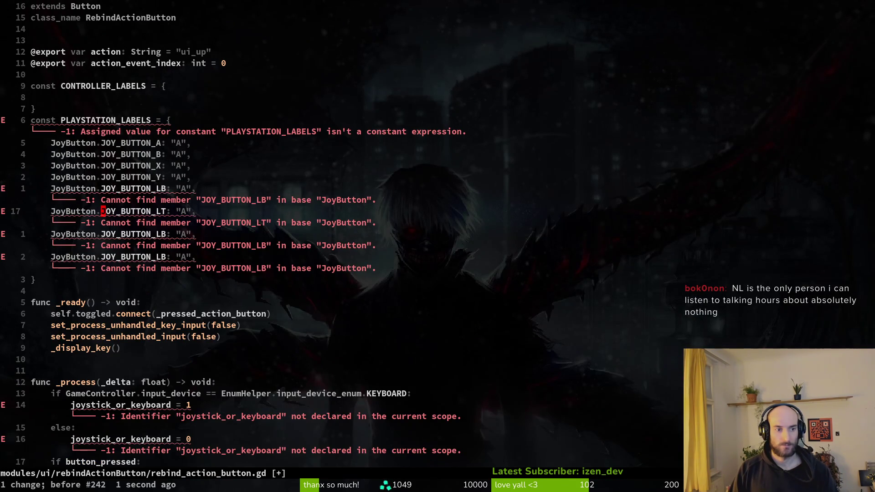
key(b)
key(b)
text(cT_RO)
key(BackSpace)
text(B)
key(Escape)
Rename the remaining copies to JOY_BUTTON_LT and JOY_BUTTON_RT
key(j)
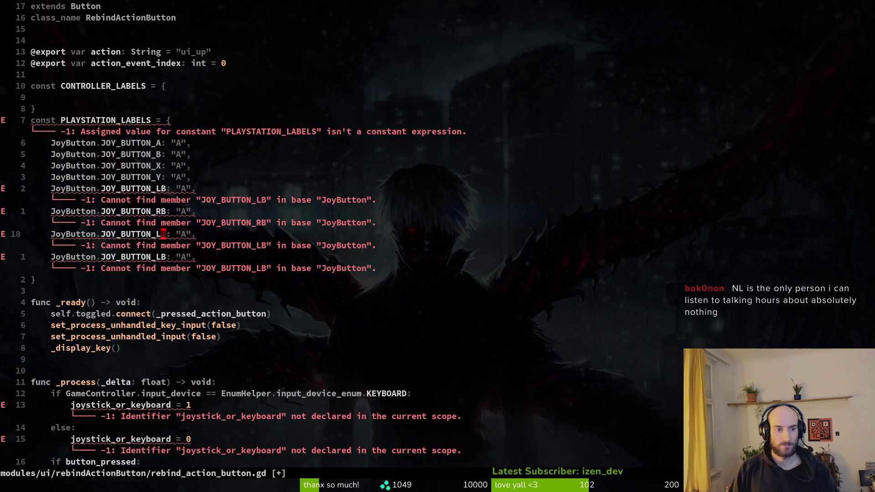
key(x)
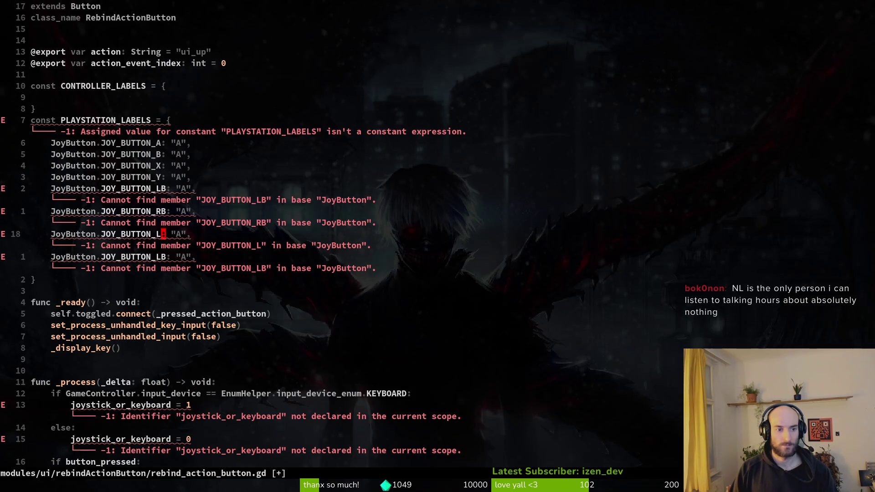
text(iT)
key(Escape)
key(p)
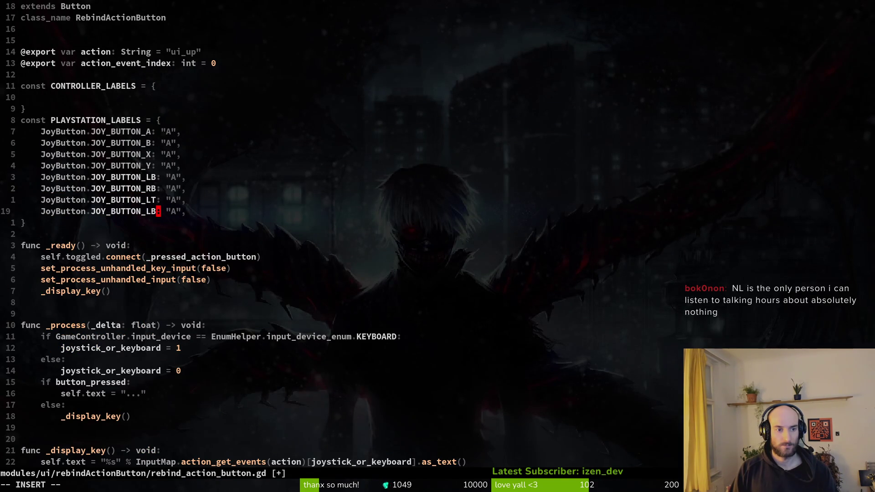
key(BackSpace)
text(RT)
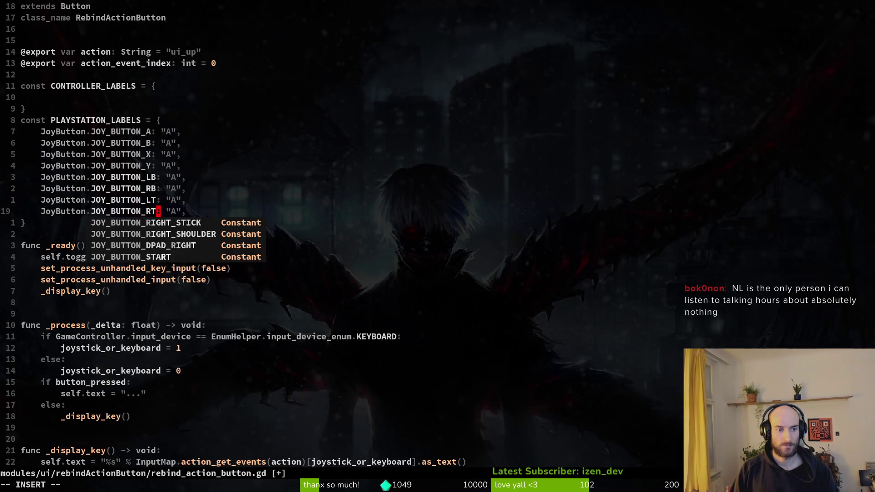
key(Escape)
Save with :w and change the RB entry's label from "A" to "RB"
text(:w)
key(Return)
key(k)
key(k)
key(l)
key(l)
key(alt+Tab)
key(alt+Tab)
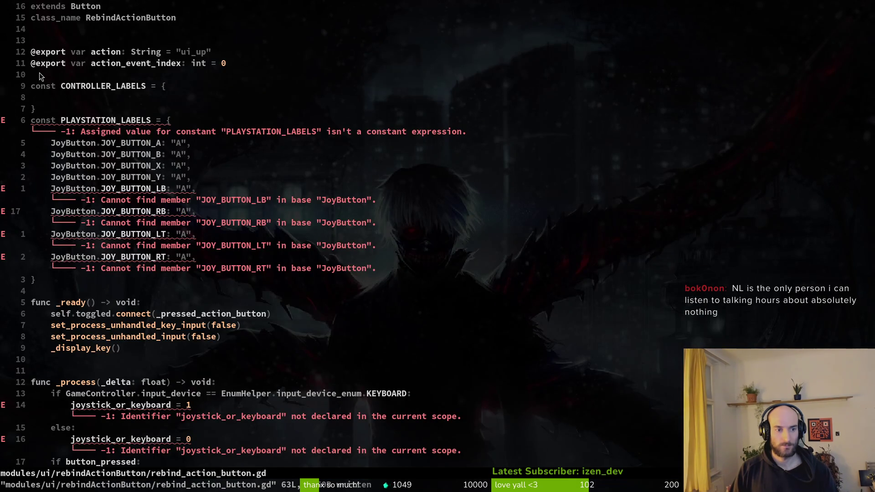
key(c)
key(i)
key(quotedbl)
text(RB)
key(Escape)
Relabel the LB and LT entries as "LB" and "LT"
key(k)
key(c)
key(i)
key(quotedbl)
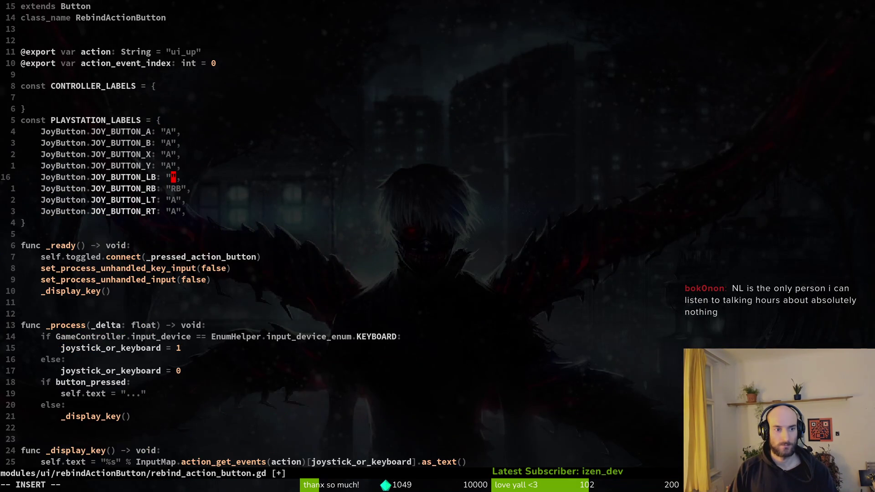
text(LB)
key(Escape)
key(j)
key(j)
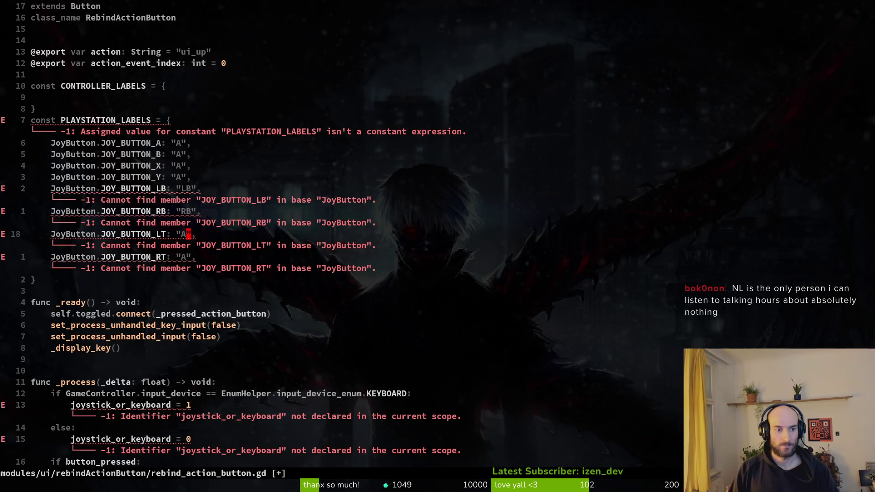
key(c)
key(i)
key(quotedbl)
text(LT)
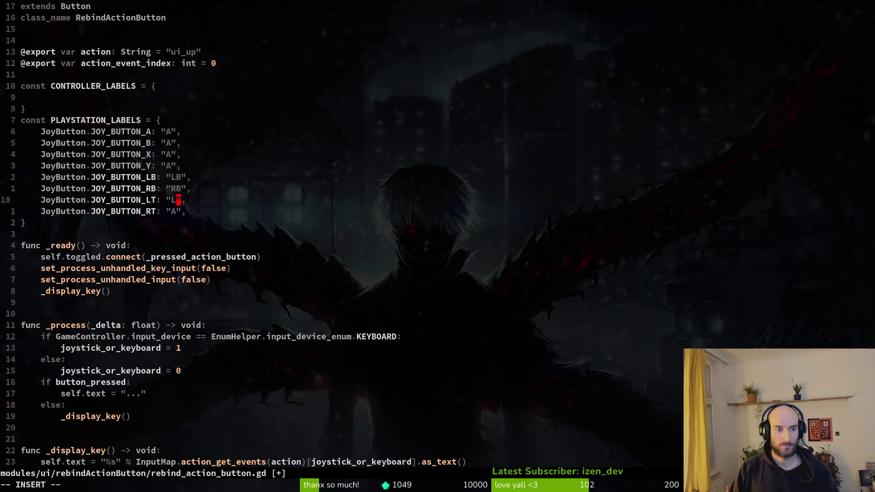
key(Escape)
Relabel the RT entry as "RT"
key(j)
key(c)
key(i)
key(quotedbl)
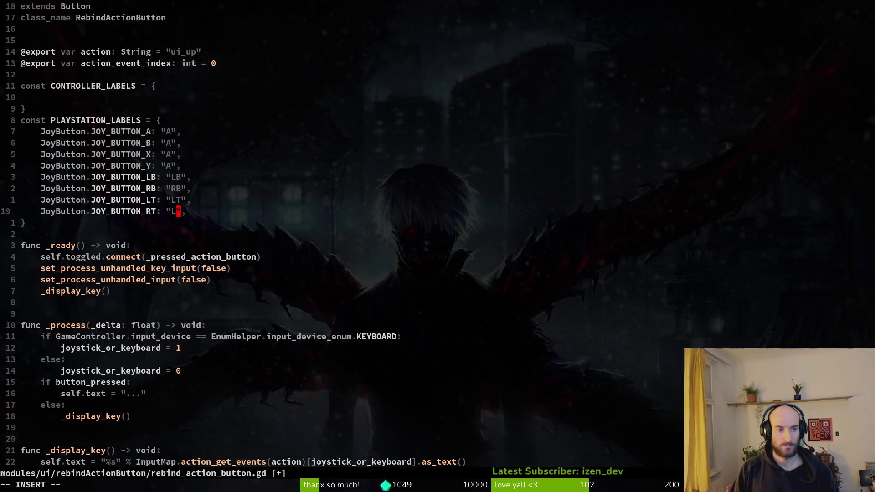
text(RT)
key(Escape)
key(k)
key(k)
key(k)
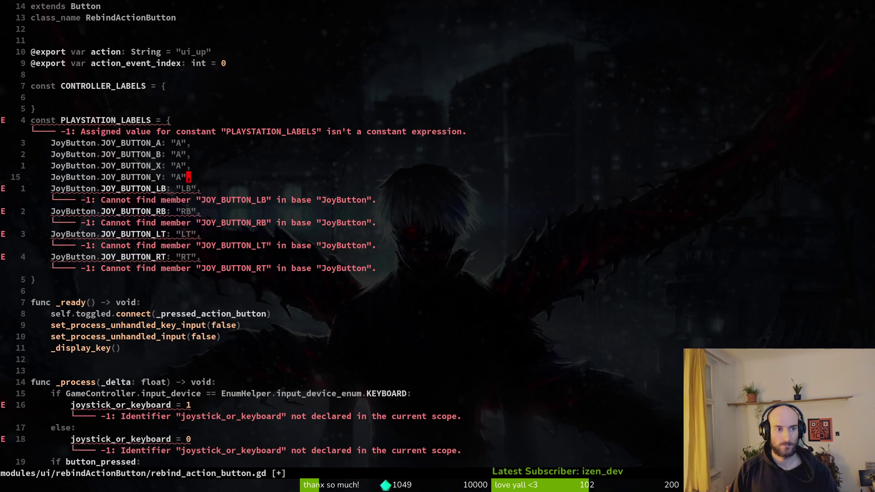
key(k)
key(k)
key(k)
key(j)
key(j)
key(j)
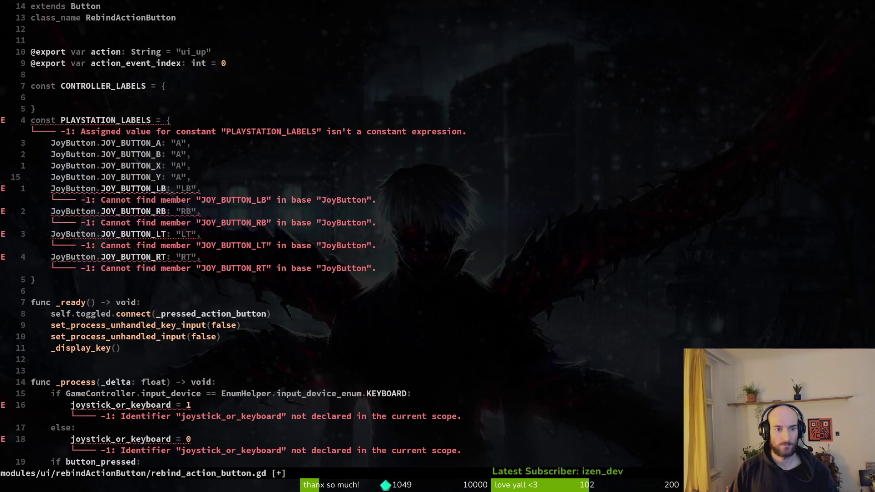
Change the LB and RB constants to JOY_BUTTON_LEFT_SHOULDER and JOY_BUTTON_RIGHT_SHOULDER
key(j)
key(b)
key(b)
key(b)
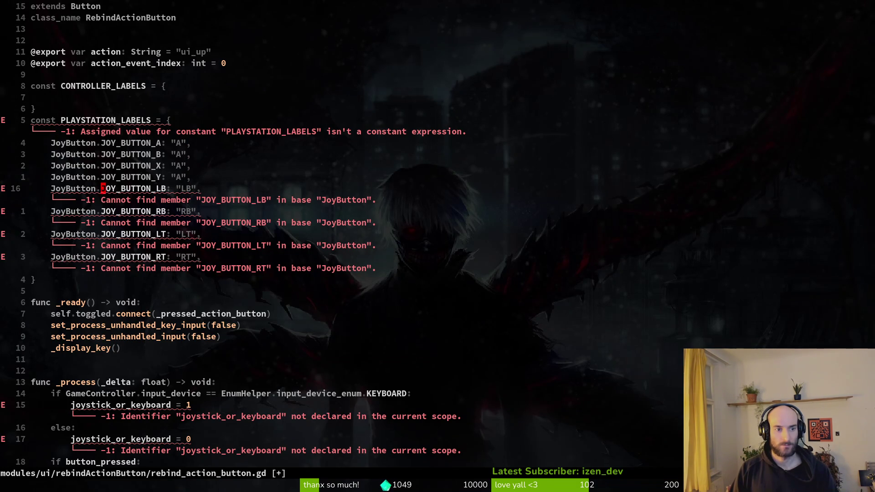
text(cwJ)
key(alt+Tab)
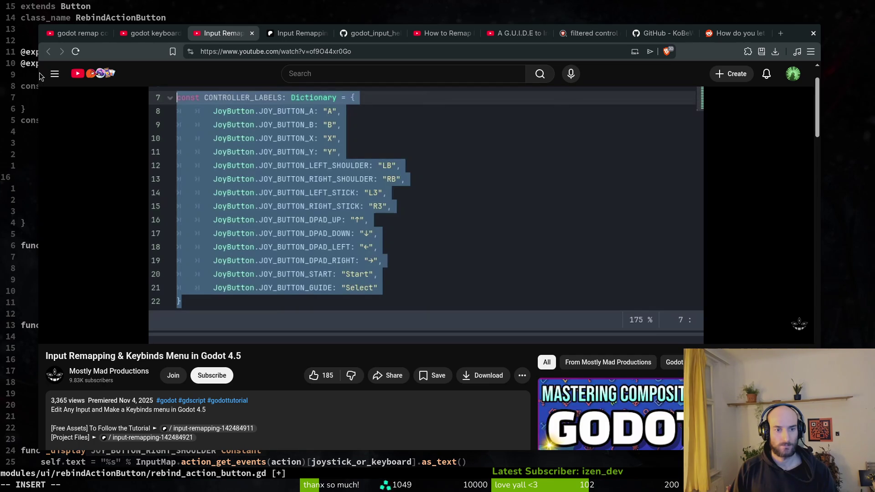
key(alt+Tab)
text(lef)
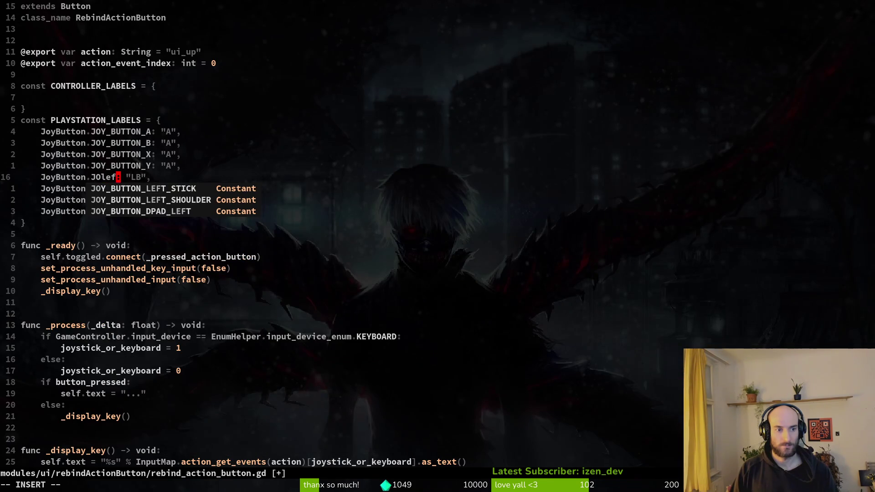
key(Tab)
key(Escape)
text(bjciwj)
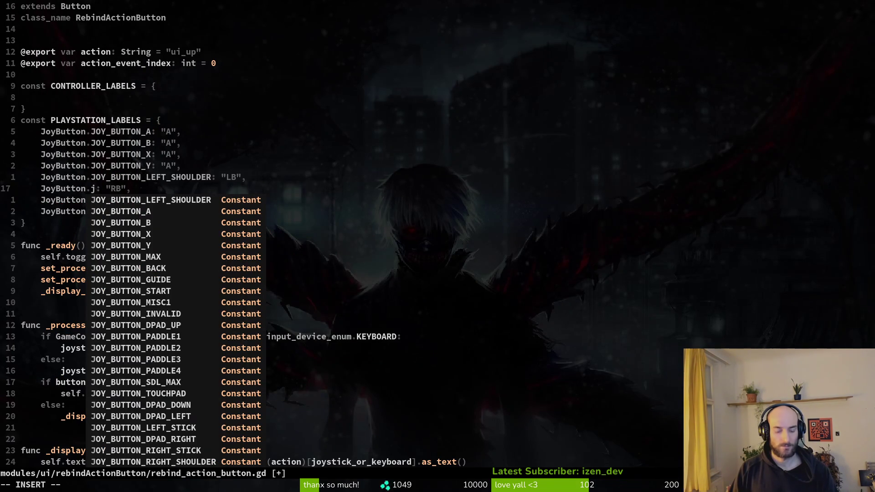
text(rig)
key(Tab)
key(Tab)
key(Escape)
Try renaming the LT constant while comparing against the tutorial's dictionary
key(j)
key(b)
key(b)
key(b)
text(ciw)
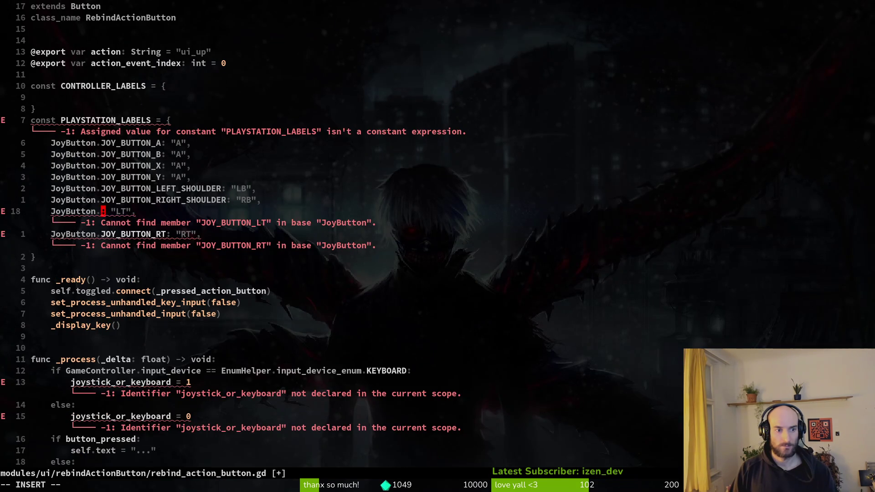
text(jybule)
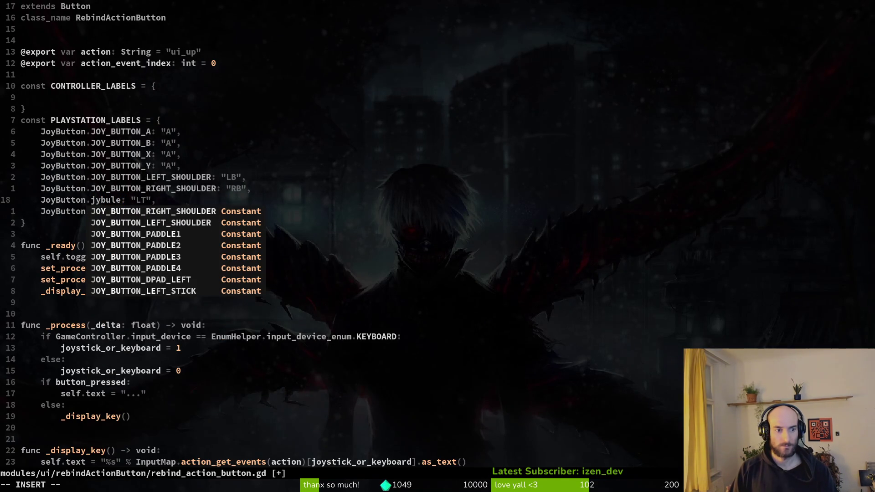
text(pa)
key(alt+Tab)
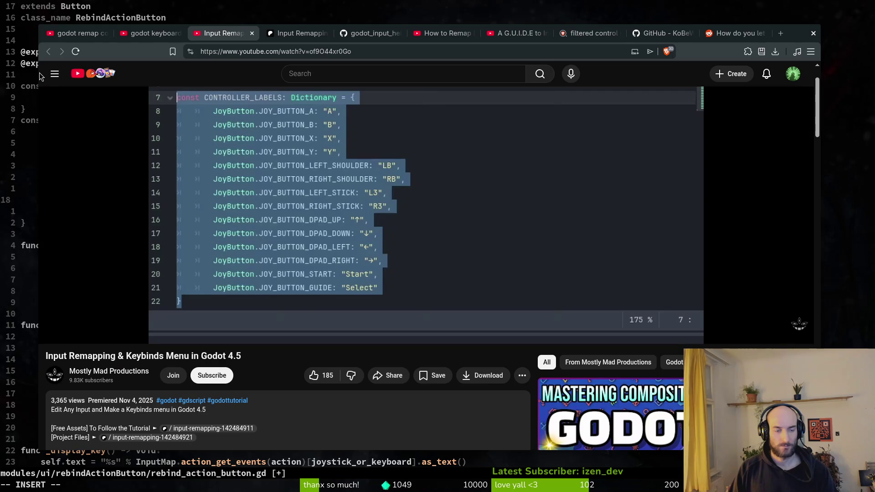
key(alt+Tab)
key(alt+Tab)
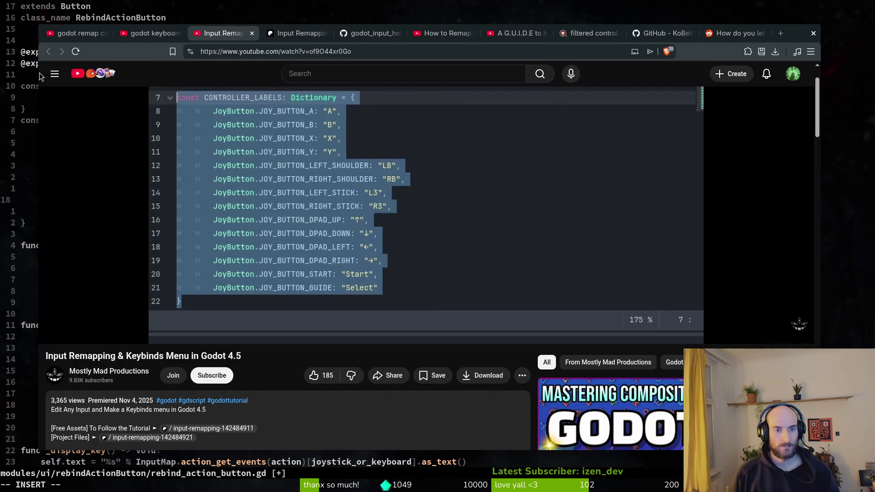
key(alt+Tab)
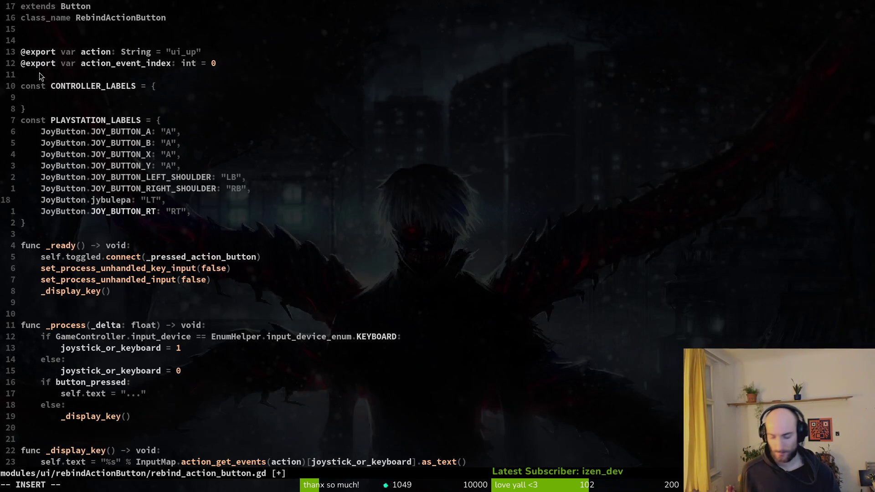
key(Escape)
Search the autocomplete list for a trigger constant, then abandon the edit
text(ciw)
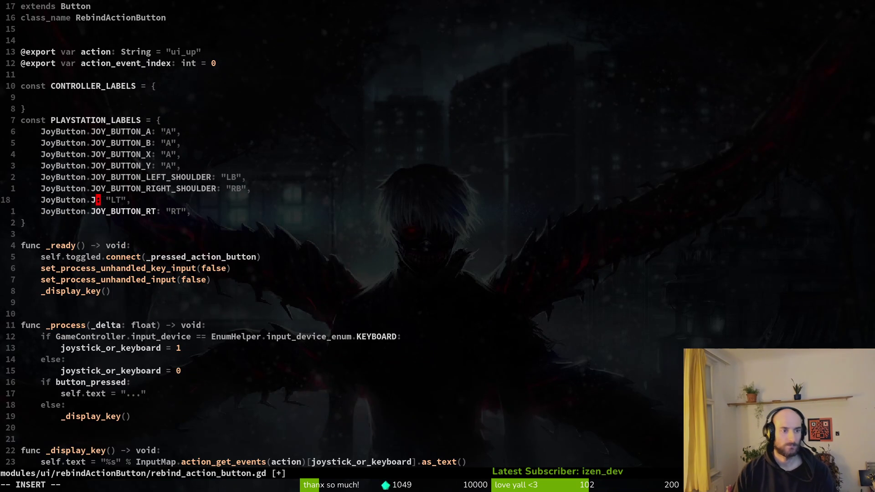
text(JYle)
key(Tab)
key(Tab)
key(Tab)
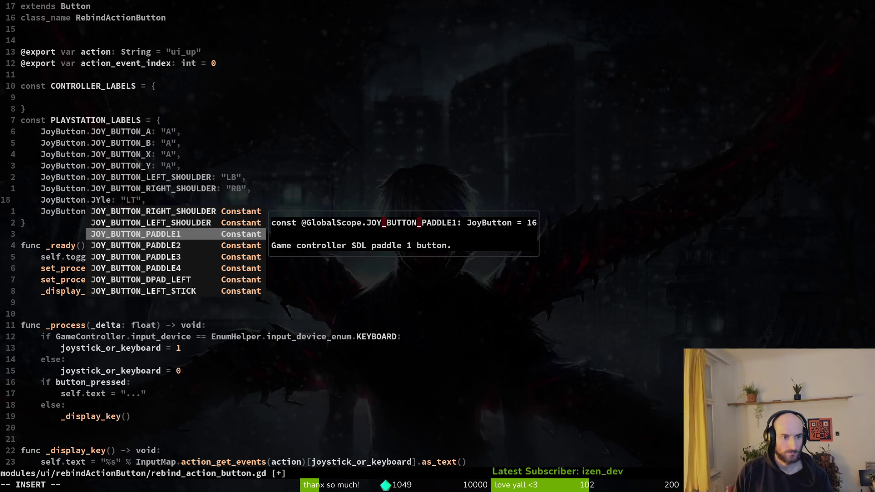
key(BackSpace)
key(BackSpace)
key(BackSpace)
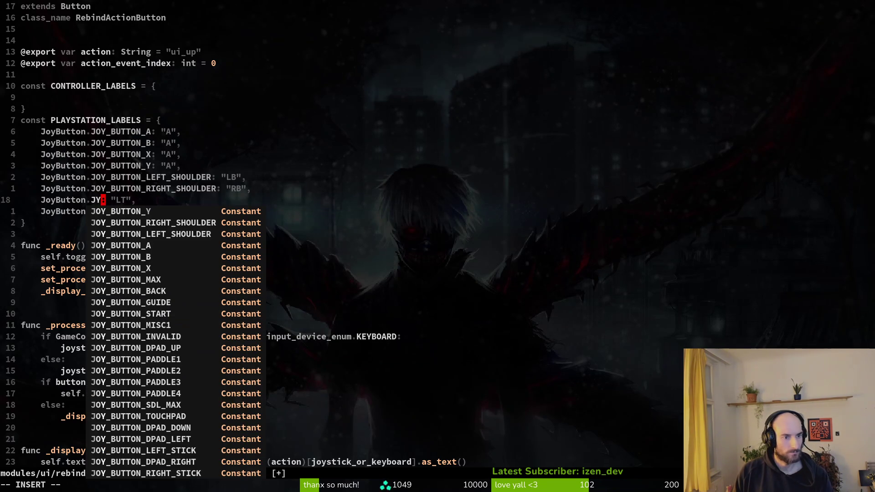
text(trg)
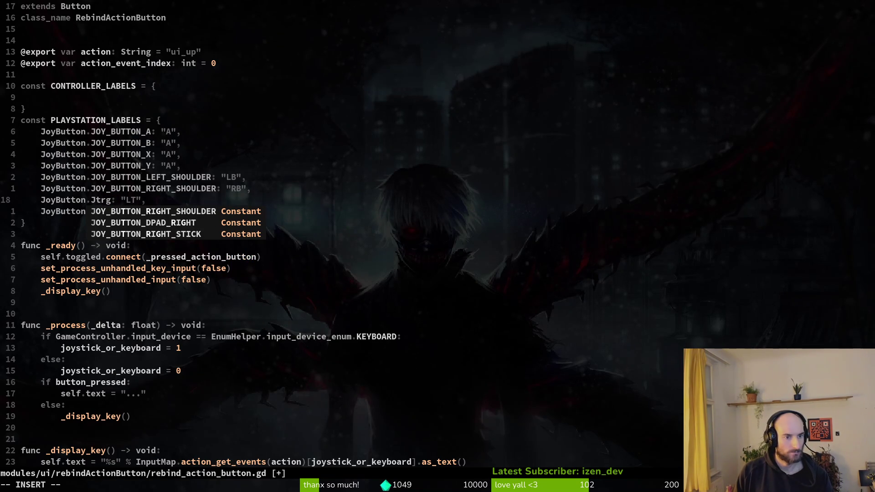
key(Tab)
key(Tab)
key(Tab)
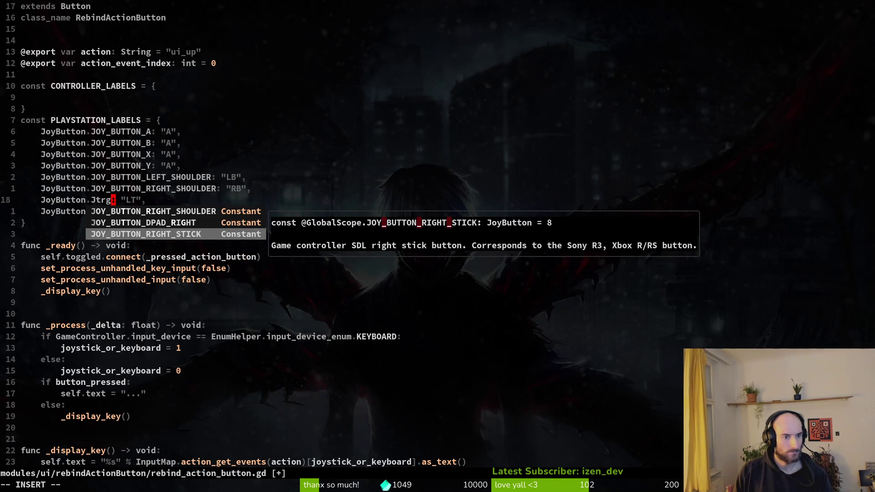
key(BackSpace)
key(BackSpace)
key(BackSpace)
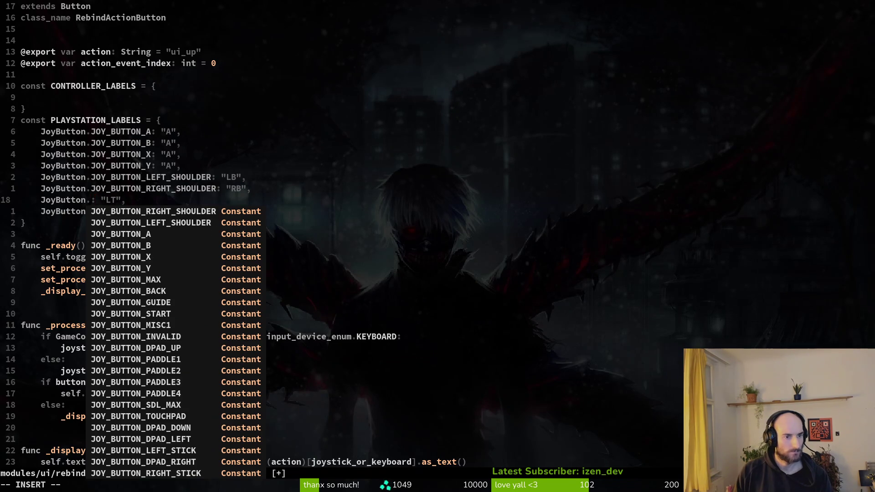
key(Escape)
key(u)
key(alt+Tab)
key(alt+Tab)
Delete the invalid trigger entries and replace the keyboard branch's joystick_or_keyboard assignments with pass
key(d)
key(d)
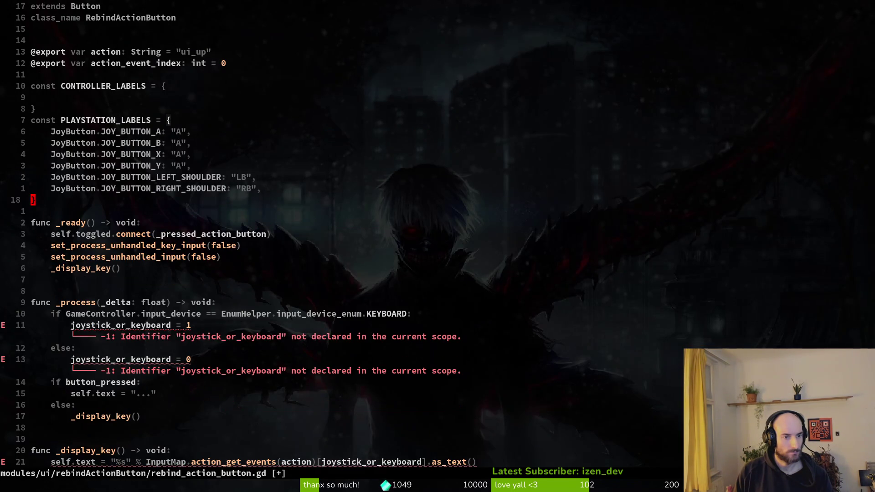
key(j)
key(j)
key(j)
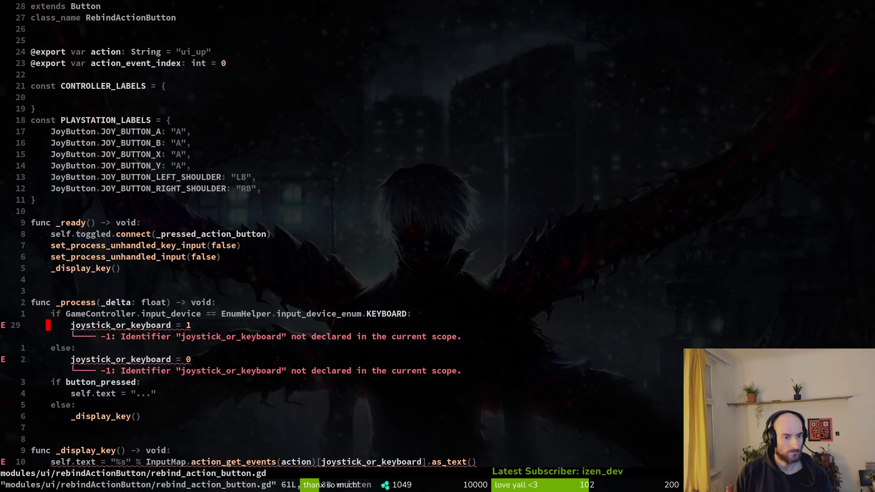
text(Opass)
key(Escape)
key(j)
key(j)
key(j)
key(c)
key(c)
text(pass)
key(Escape)
key(k)
key(k)
key(d)
key(d)
key(j)
key(j)
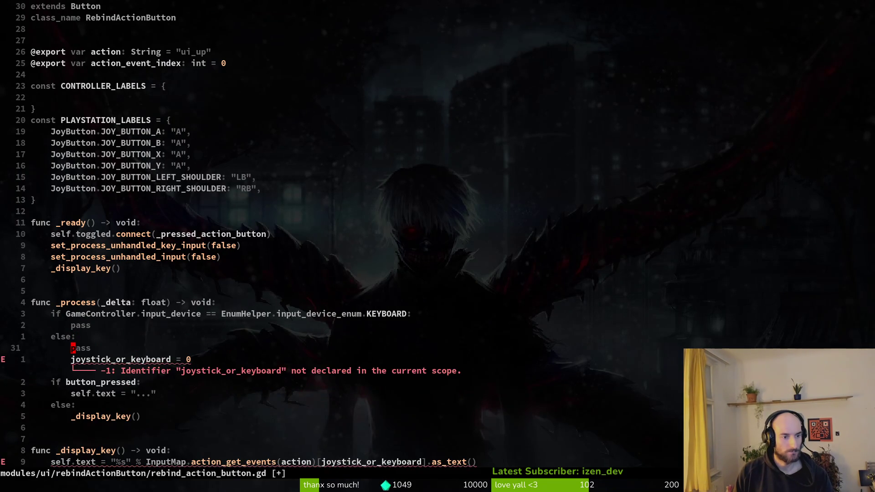
key(j)
key(j)
key(j)
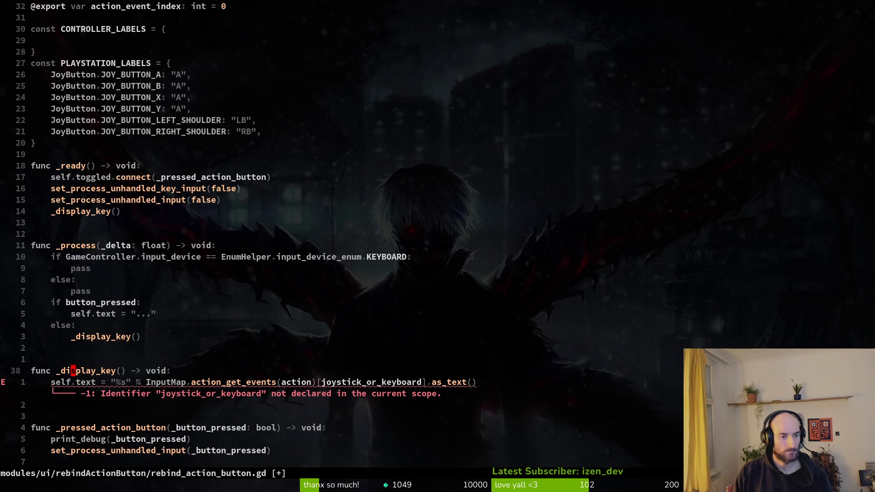
Index action_get_events with action_event_index on the self.text line and save
key($)
key(F)
key(bracketright)
key(percent)
key(c)
key(i)
key(bracketleft)
text(0)
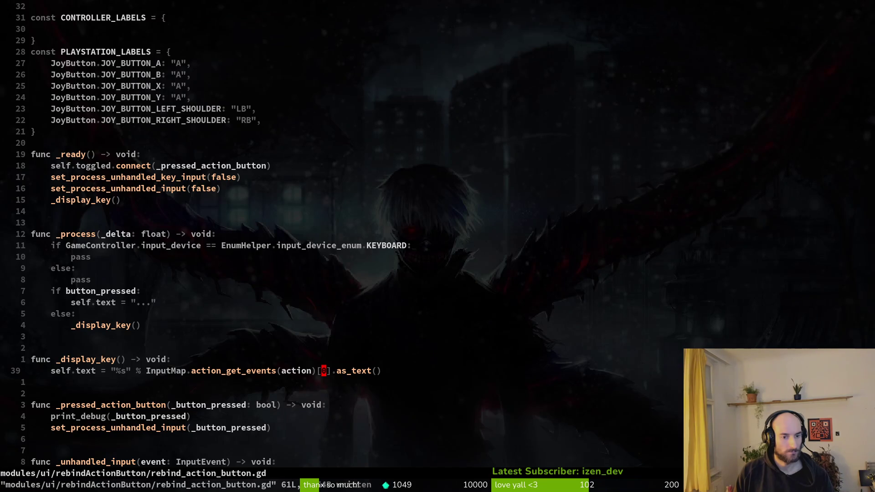
key(BackSpace)
text(action_add_e)
key(Return)
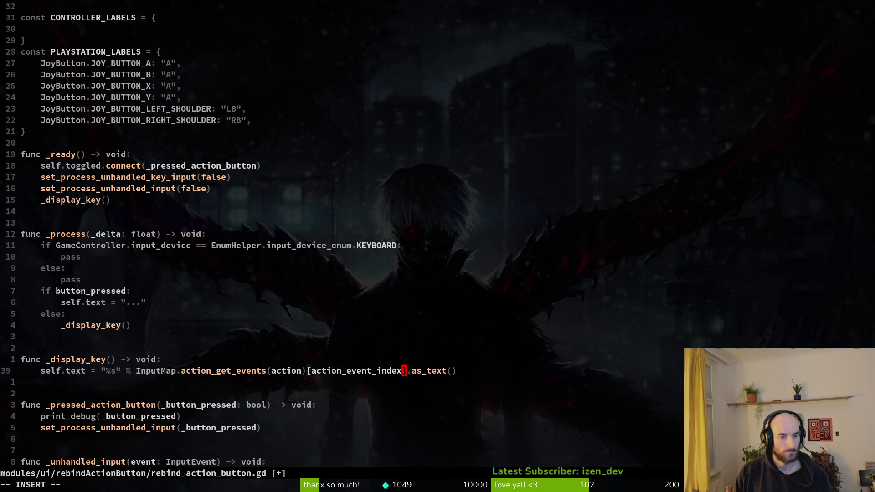
key(Escape)
text(:w)
Use action_event_index on the event_to_delete line too, save, and view the tutorial's CONTROLLER_LABELS
key(k)
key(k)
key(k)
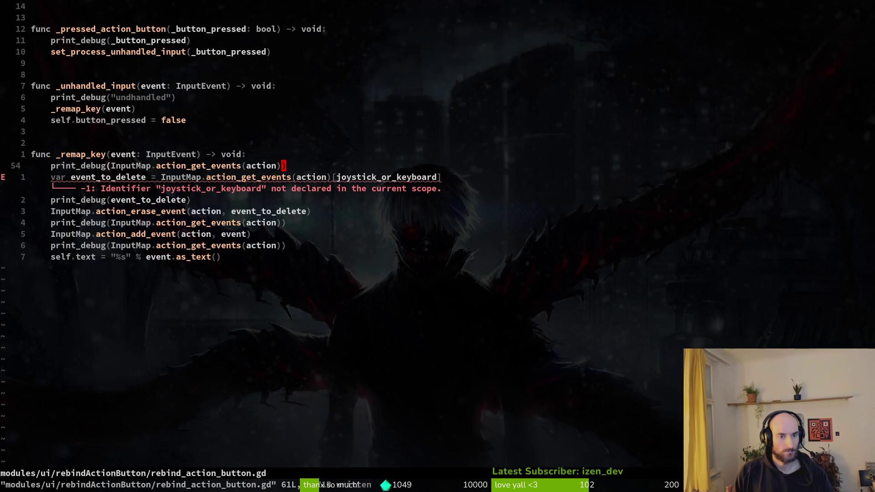
key(c)
key(i)
key(bracketleft)
text(action_e)
key(Return)
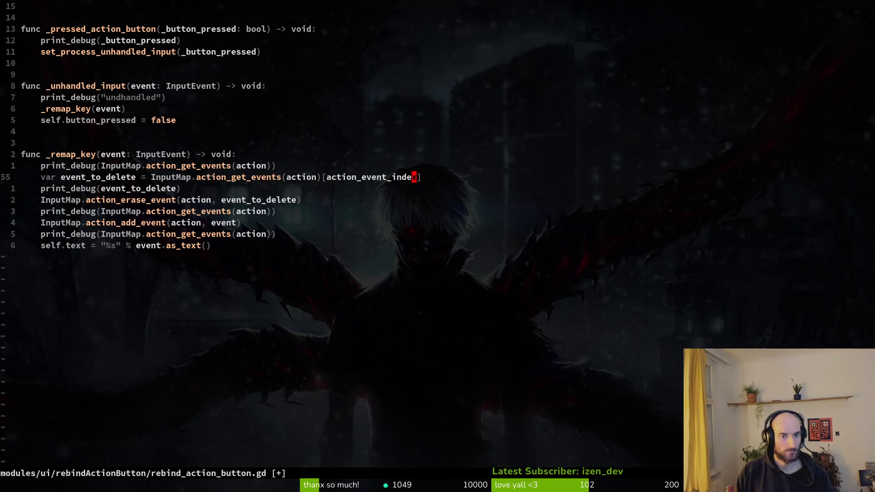
key(Escape)
text(:w)
key(alt+Tab)
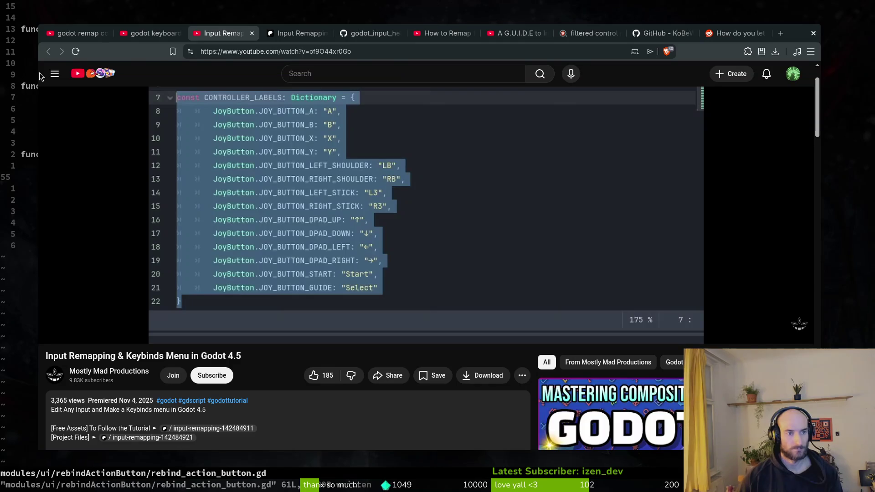
key(alt+Tab)
key(alt+Tab)
key(alt+Tab)
key(alt+Tab)
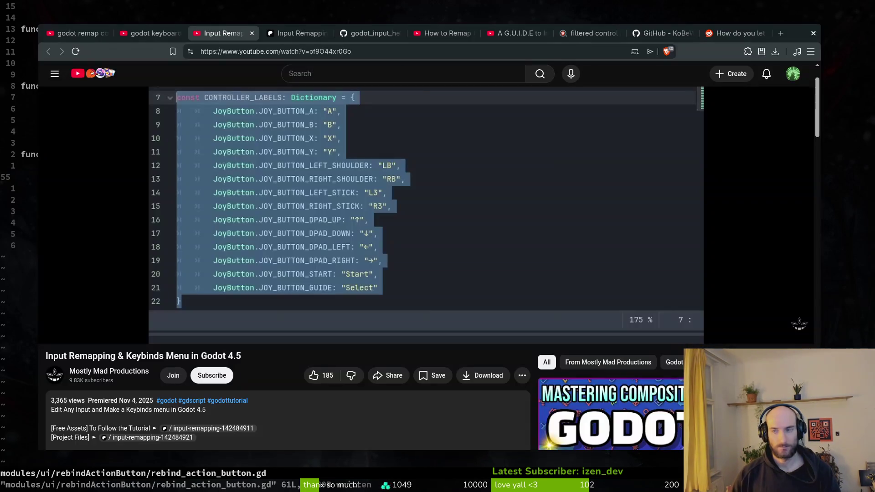
key(alt+Tab)
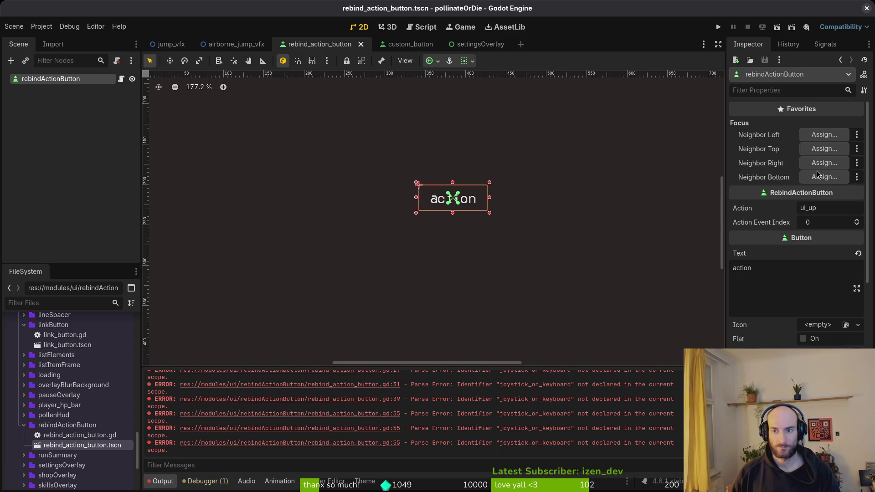
Set the rebind button's Action from ui_up to consumable and save the scene
click(836, 212)
key(ctrl+a)
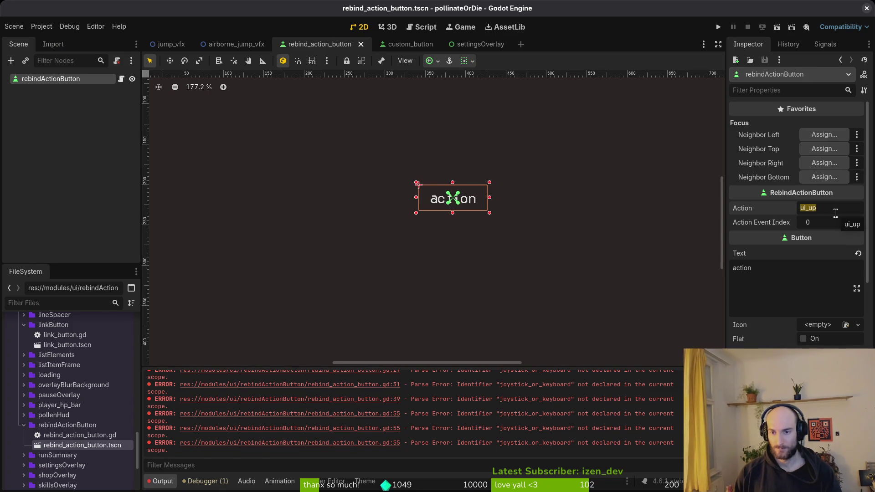
text(CONSU)
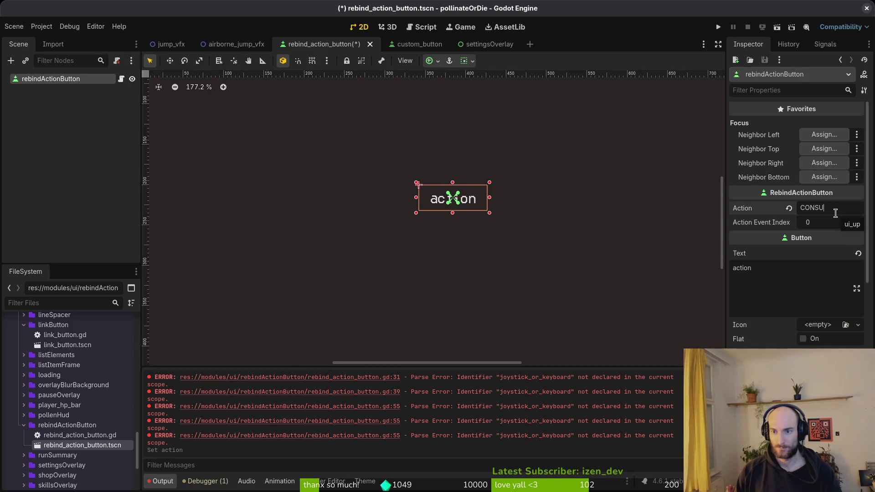
key(BackSpace)
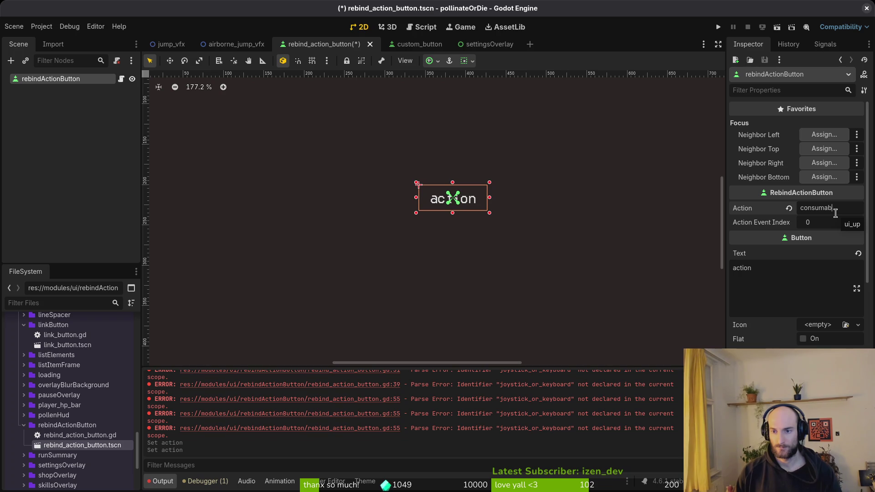
key(ctrl+s)
Check the Input Map in Project Settings for the consumable action, then close it
click(42, 26)
click(68, 37)
scroll(283, 207, down, 10)
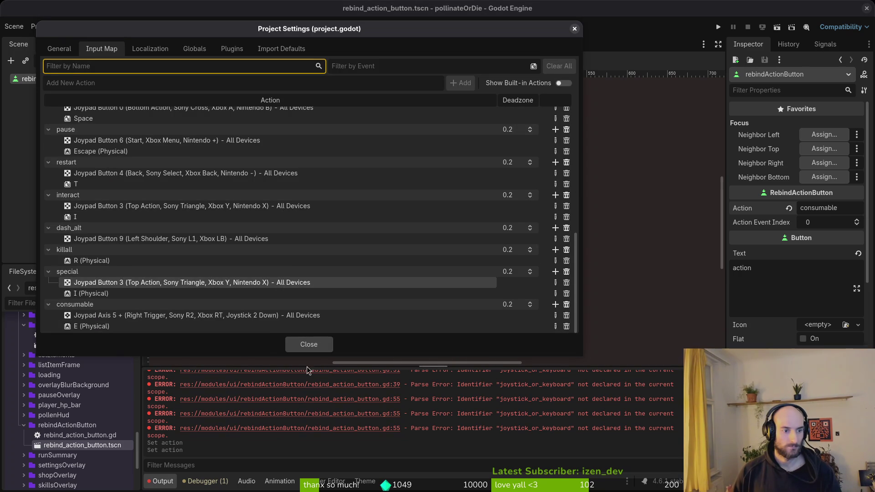
click(316, 345)
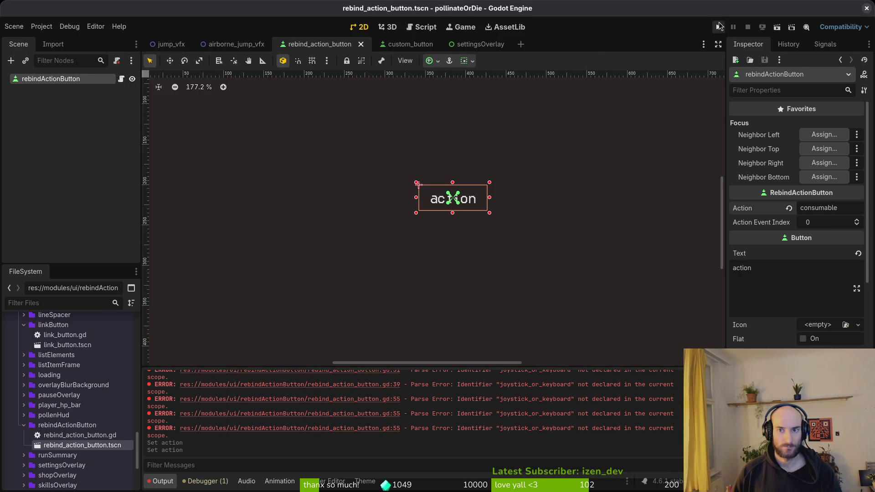
click(720, 27)
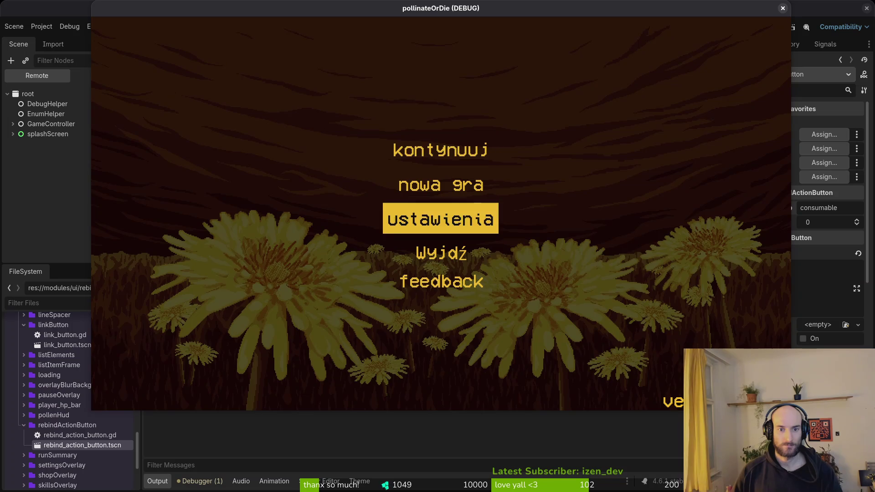
click(447, 220)
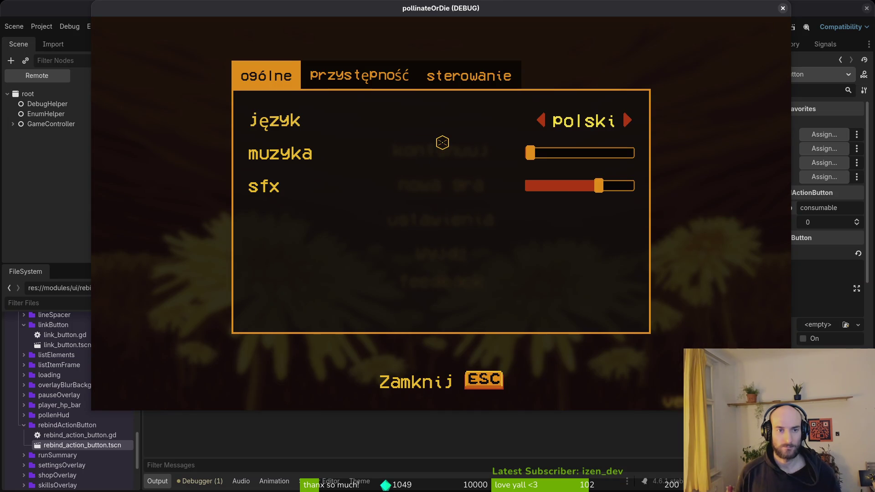
key(e)
key(e)
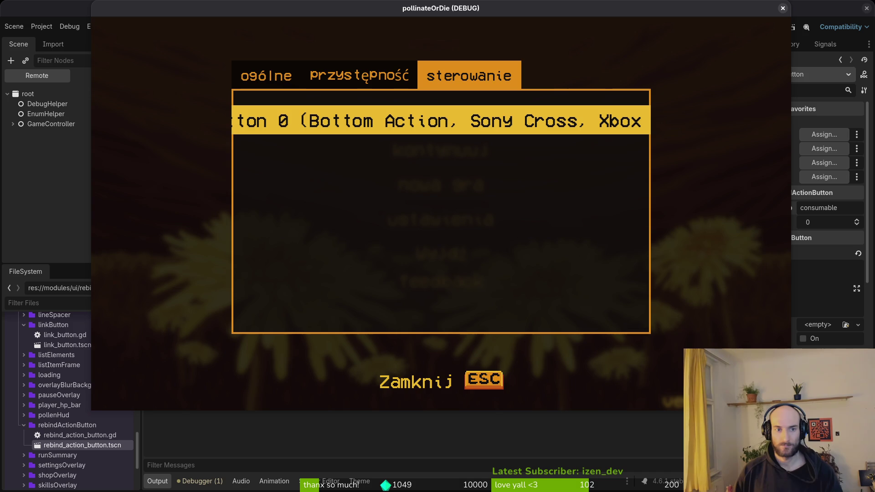
key(F8)
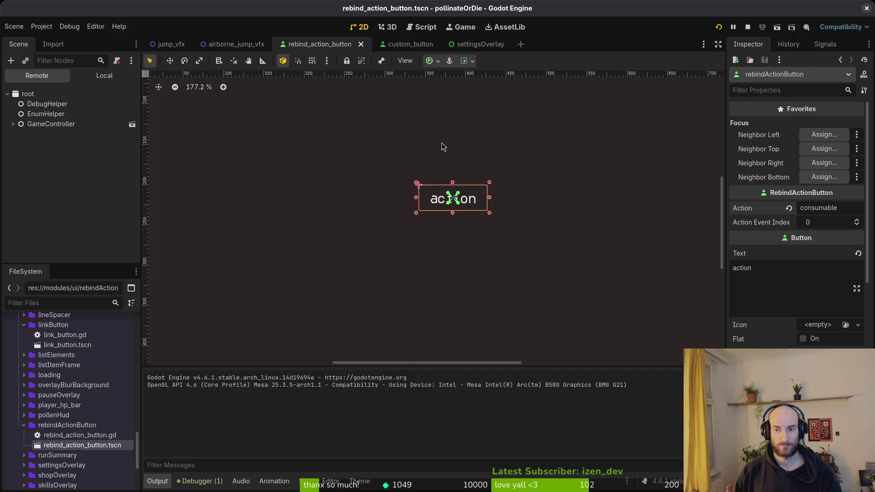
In settingsOverlay, set the controls rebindActionButton's Action to consumable and save the scene
click(88, 75)
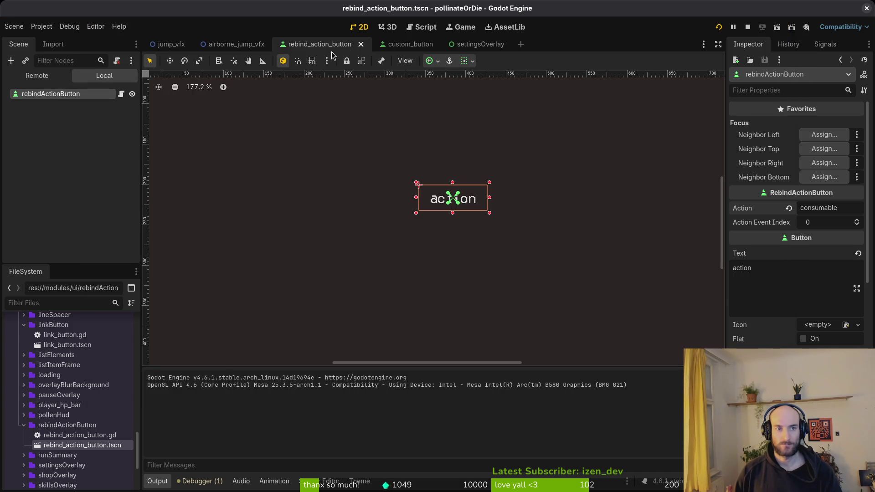
click(470, 44)
click(45, 153)
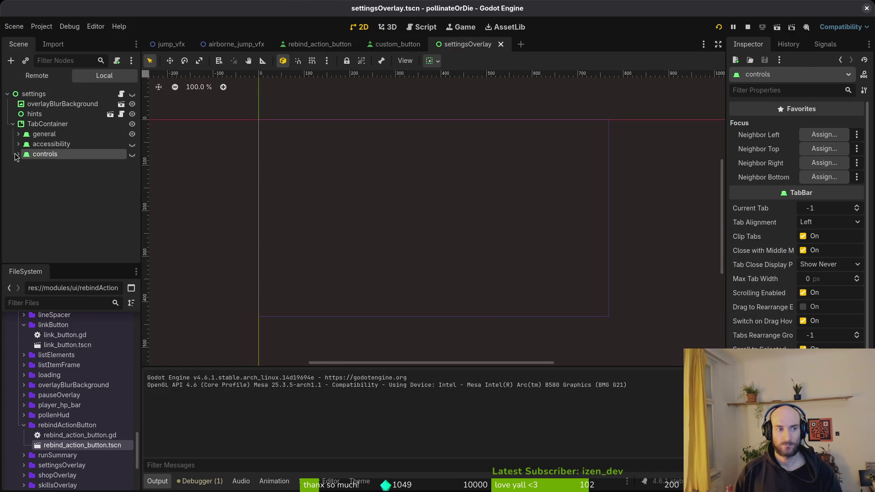
click(18, 154)
click(75, 203)
double_click(831, 209)
text(consumables)
key(Return)
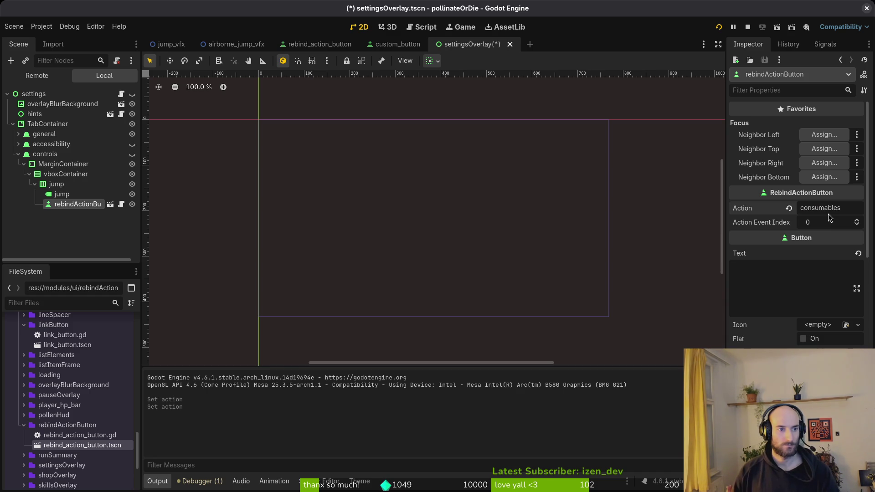
key(BackSpace)
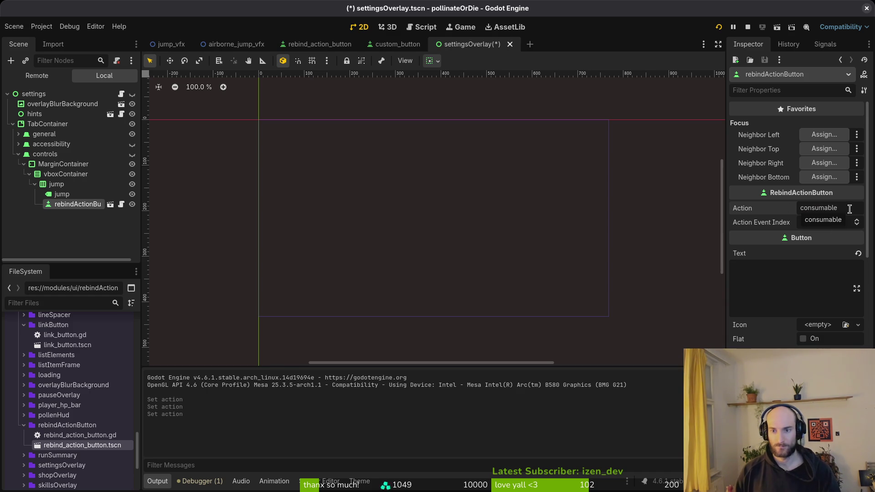
key(ctrl+s)
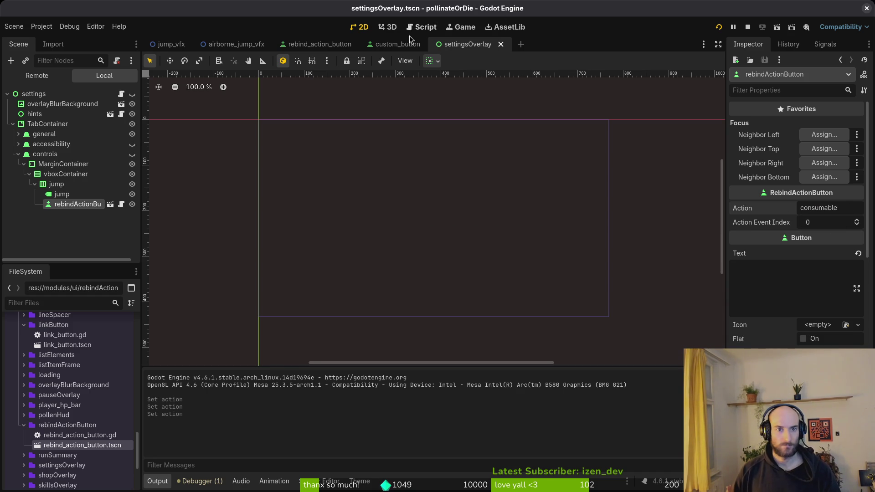
Set the rebind_action_button scene's Action back to ui_up, save, and run the game
click(401, 44)
click(82, 125)
click(91, 93)
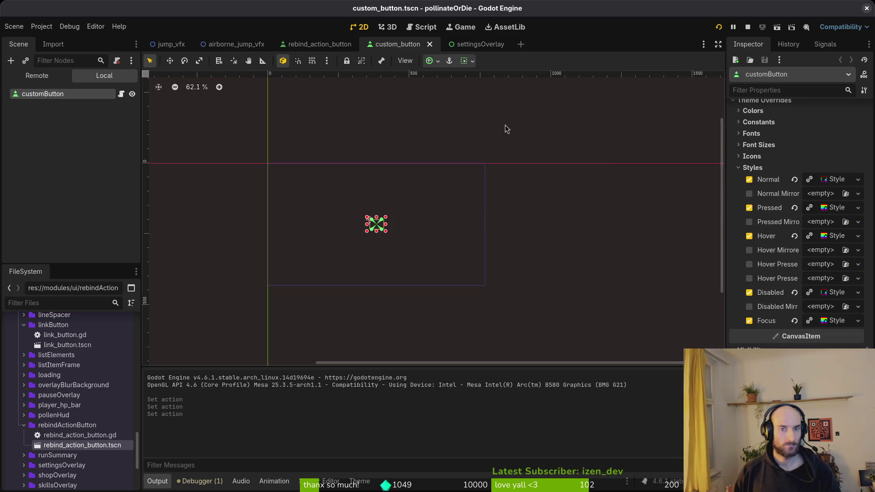
scroll(786, 178, up, 15)
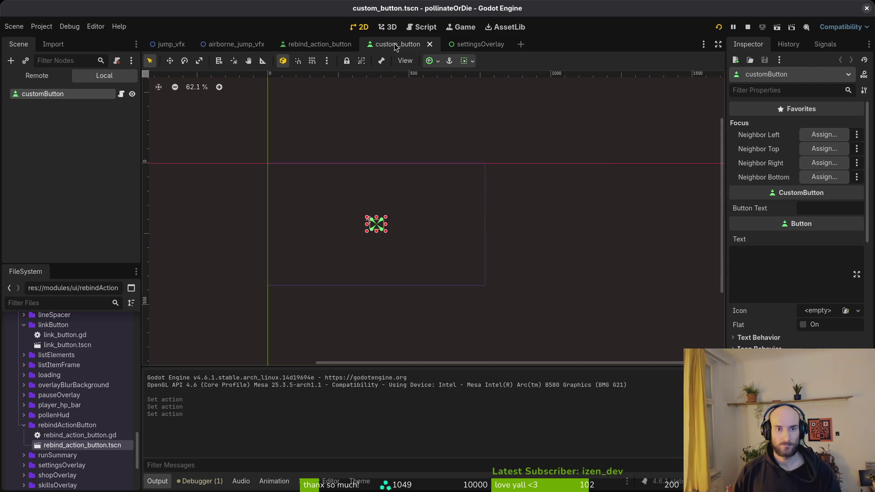
click(319, 44)
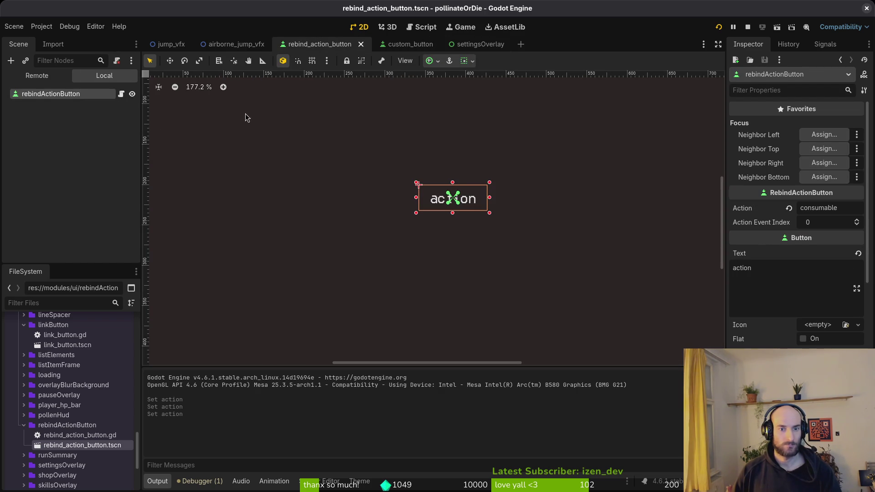
click(806, 206)
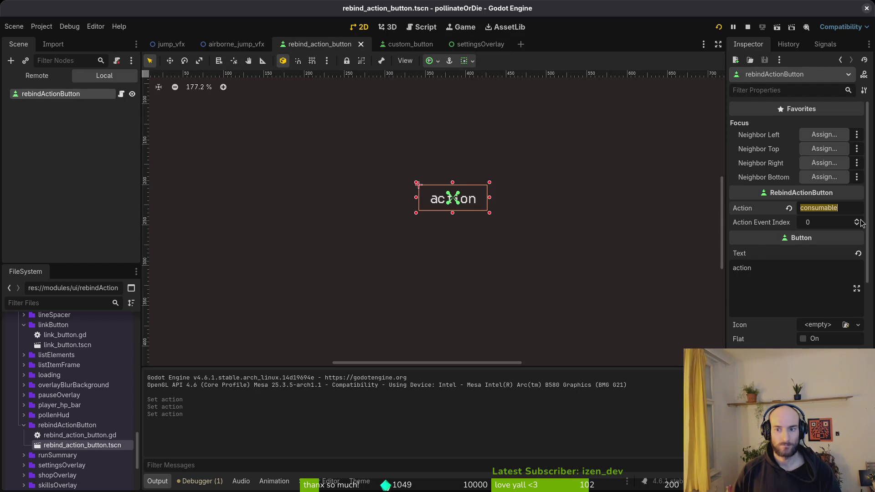
text(ui_up)
key(Return)
key(ctrl+s)
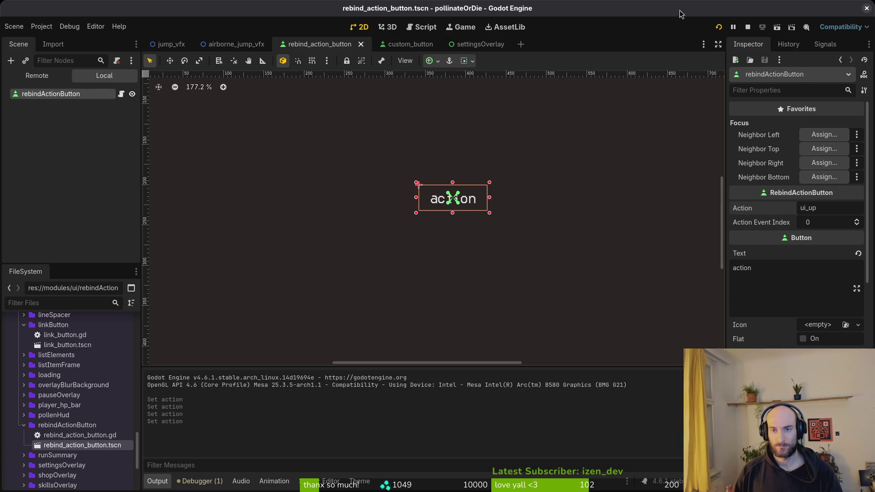
click(752, 28)
click(723, 26)
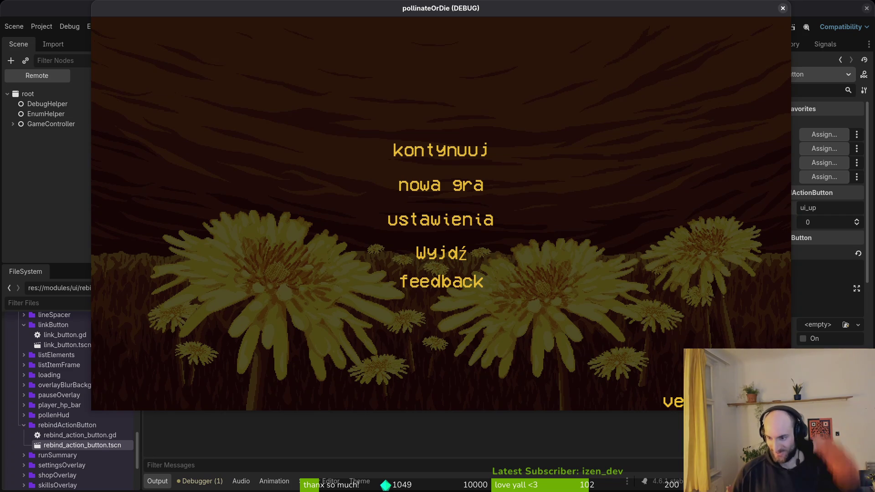
key(Down)
key(Down)
key(Return)
key(Right)
key(Right)
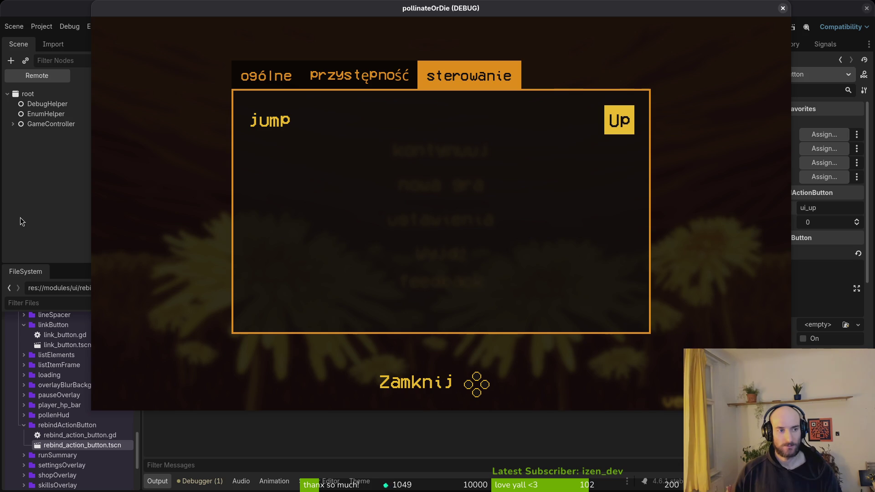
key(F8)
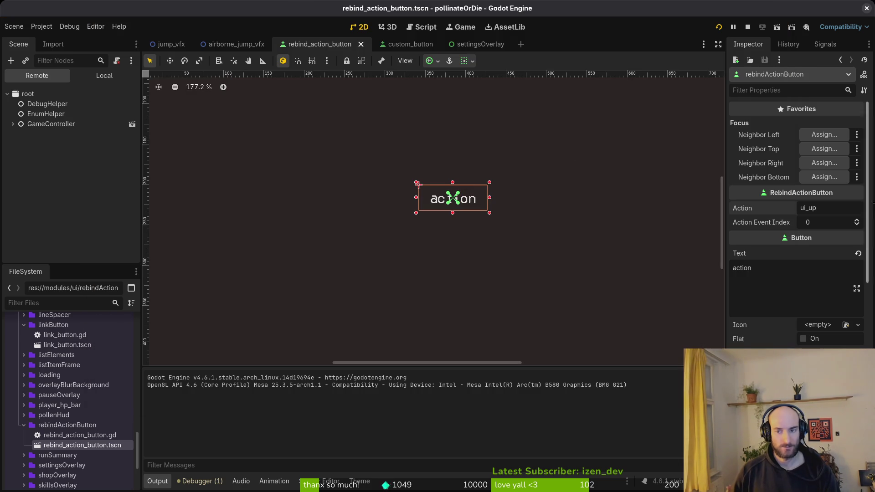
Set settingsOverlay's rebind button Action to consumable and save the scene
click(476, 44)
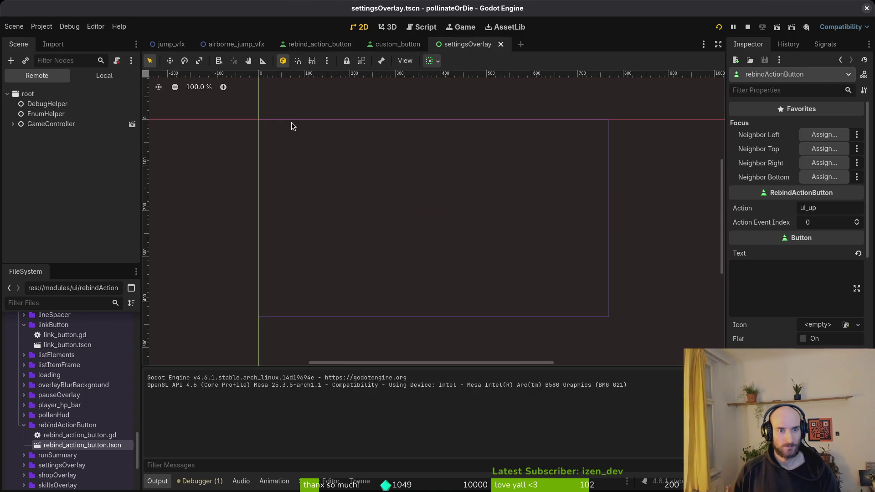
click(93, 75)
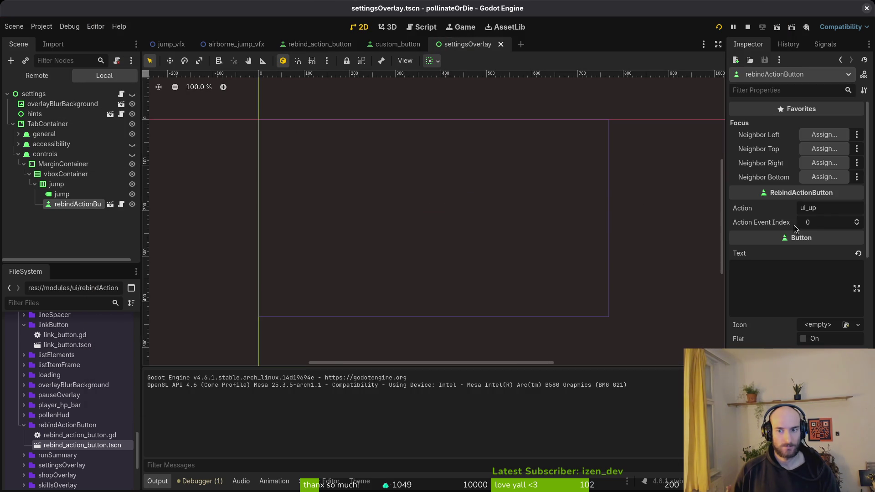
click(828, 207)
text(consumab)
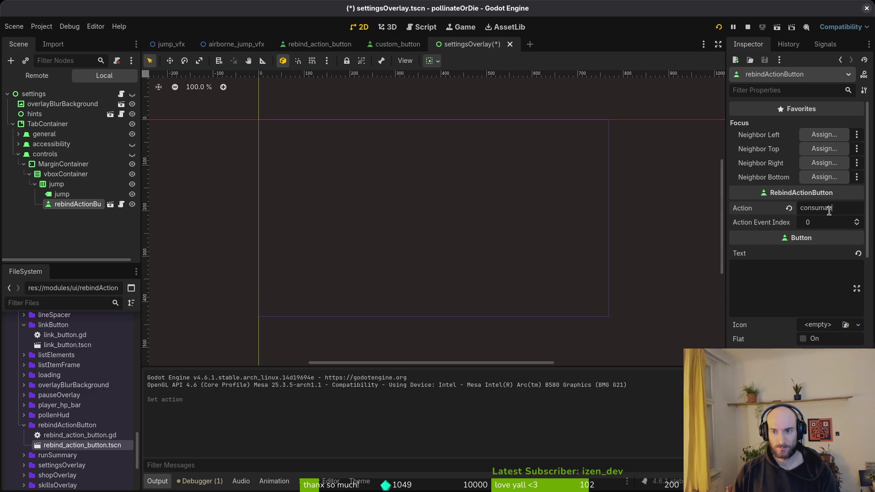
key(ctrl+s)
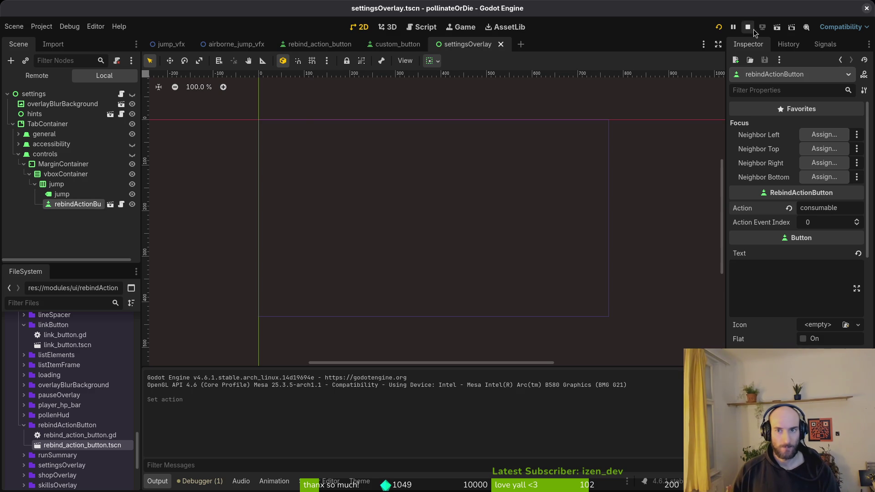
Run the game to the ustawienia controls tab, then return to the script in Neovim
click(719, 27)
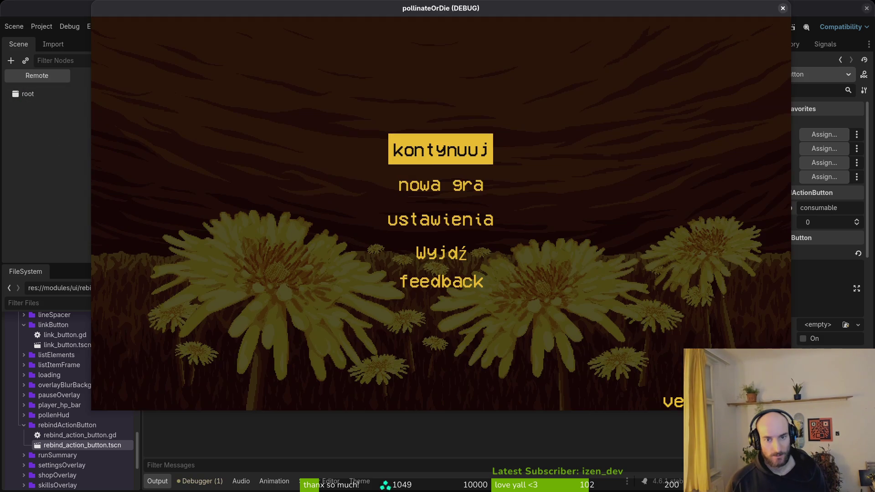
key(Down)
key(Down)
key(Return)
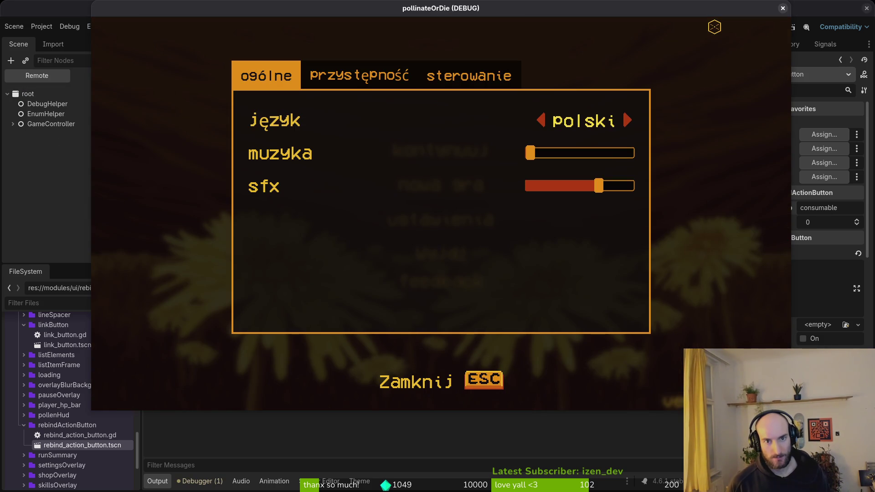
key(e)
key(e)
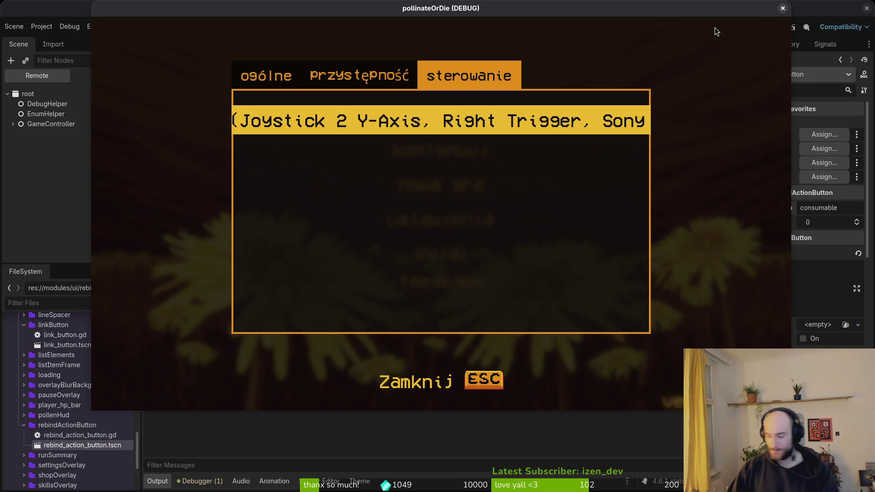
key(super+1)
key(ctrl+u)
key(ctrl+u)
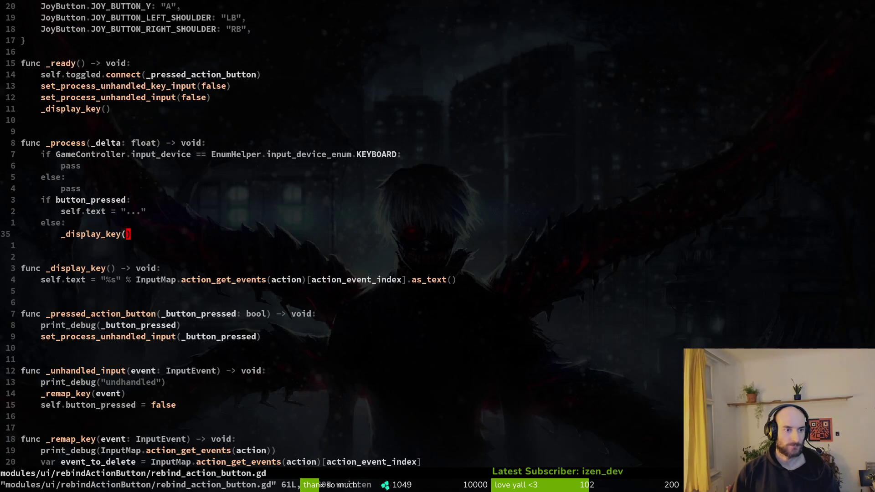
Add print_debug(self.text) below the self.text line in _display_key and save with :w
key(j)
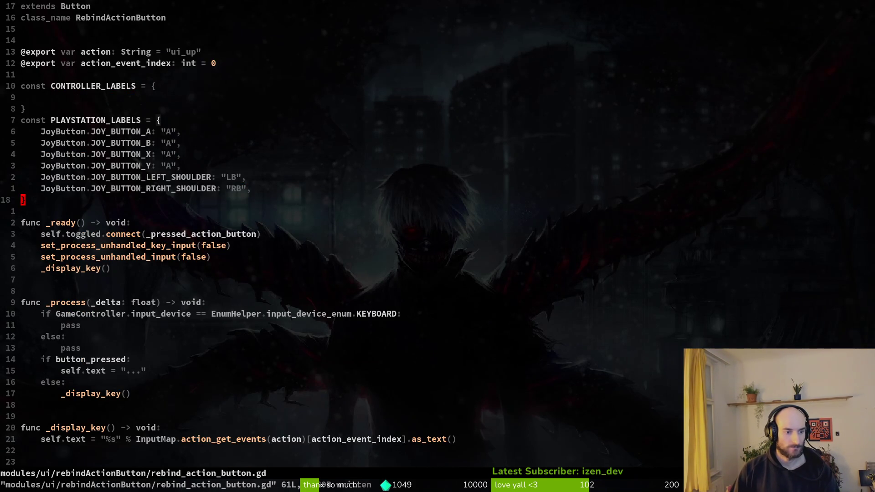
key(j)
key(j)
key(j)
key(ctrl+d)
key(k)
key(k)
key(k)
text(joprint_debug()
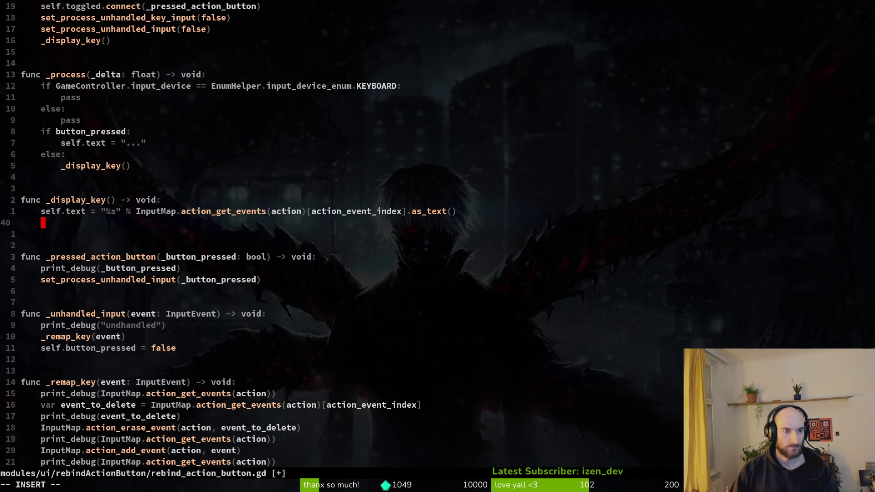
text(self.text))
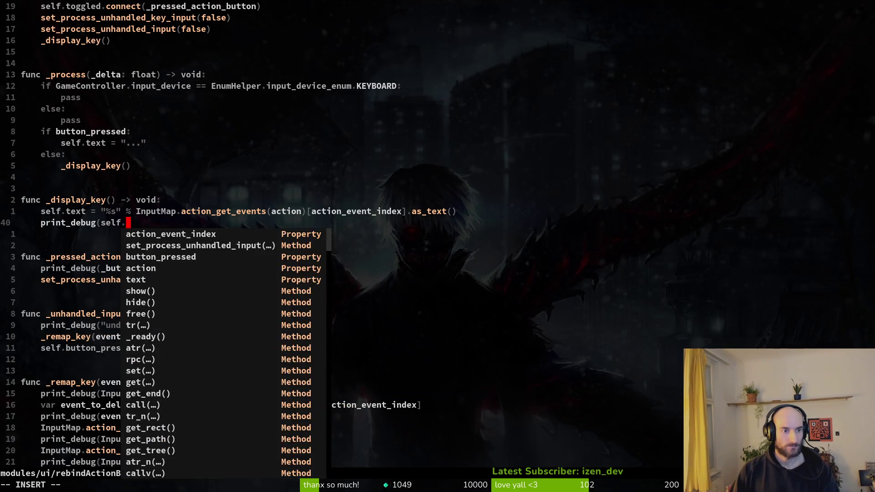
key(Escape)
text(:w)
key(Return)
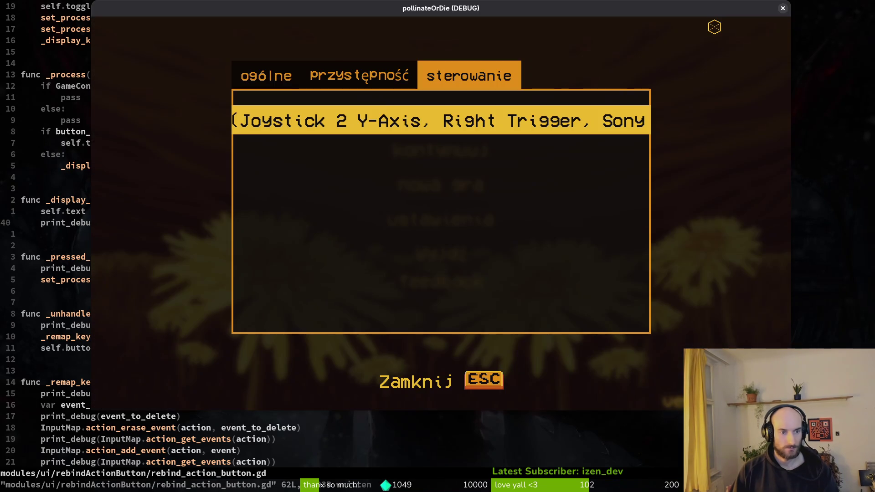
Restart the game, check its controls tab, and go back to the Godot editor
click(714, 27)
click(714, 27)
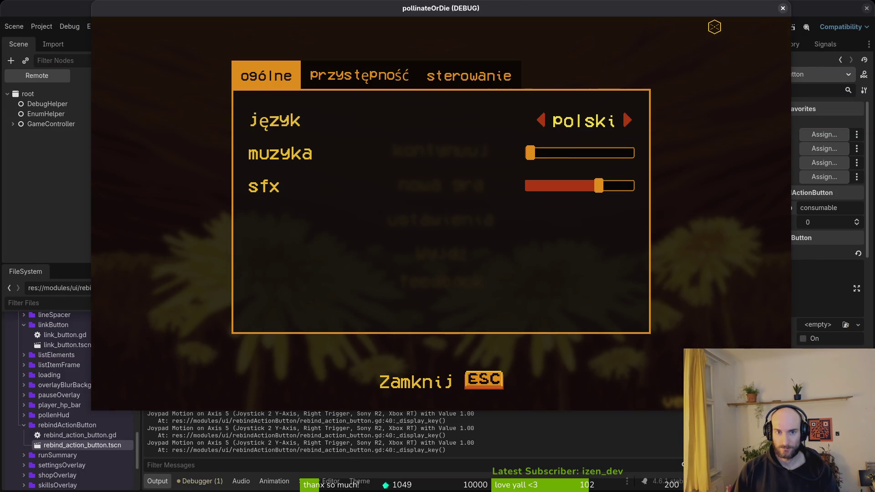
key(e)
key(e)
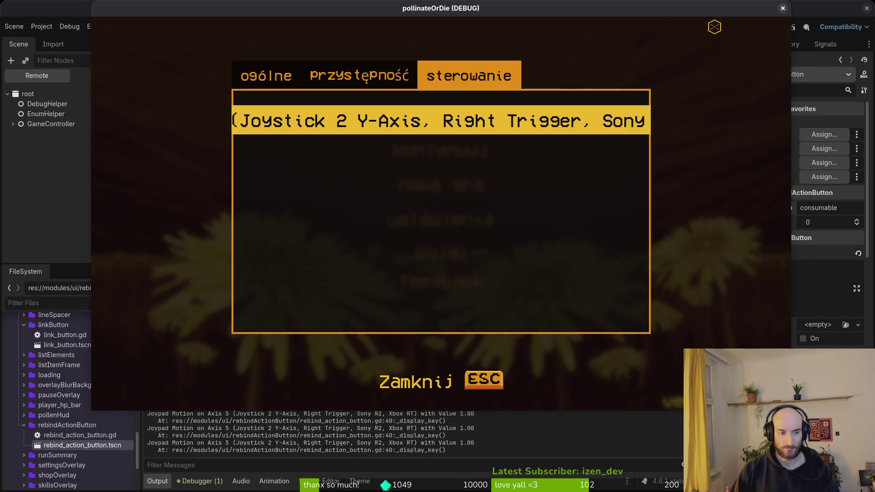
click(233, 440)
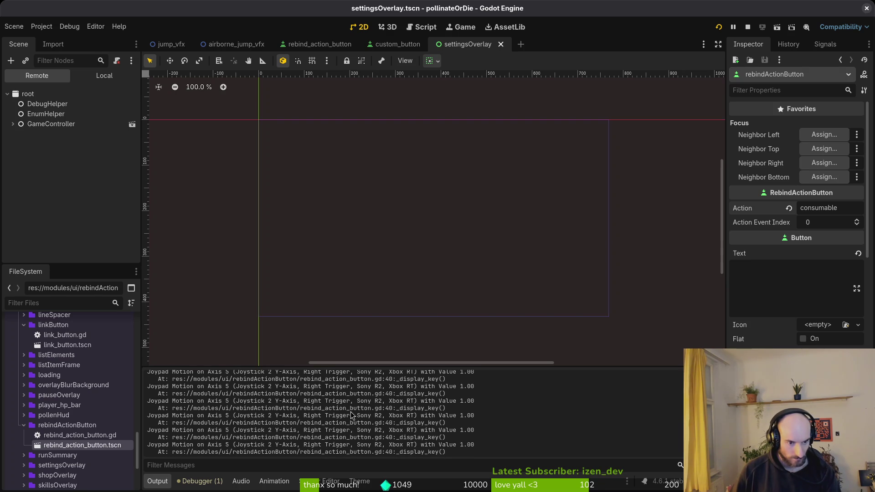
Duplicate the RIGHT_SHOULDER entry and start renaming its button constant to JY
key(alt+Tab)
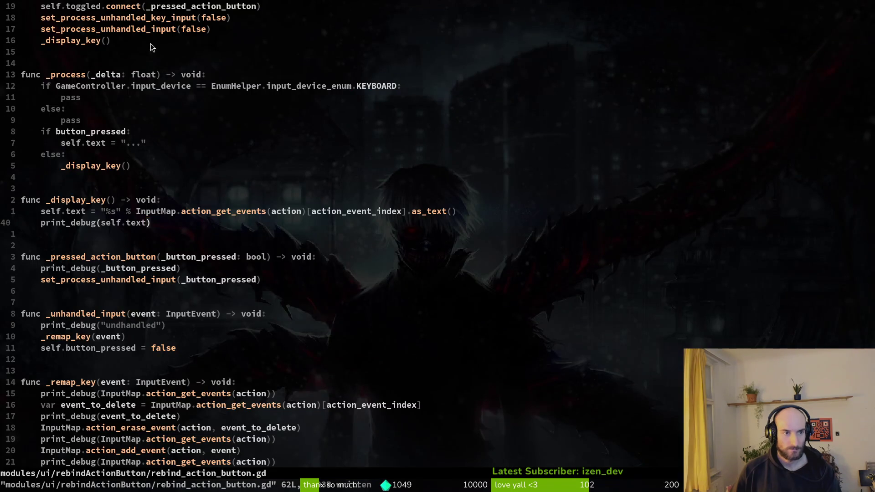
scroll(226, 114, up, 7)
click(143, 191)
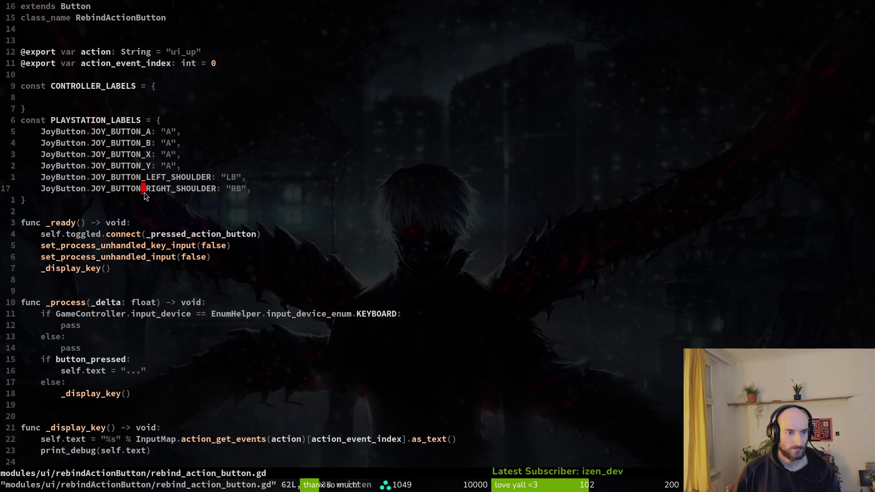
key(V)
key(y)
key(p)
key(w)
key(w)
text(cwJYM)
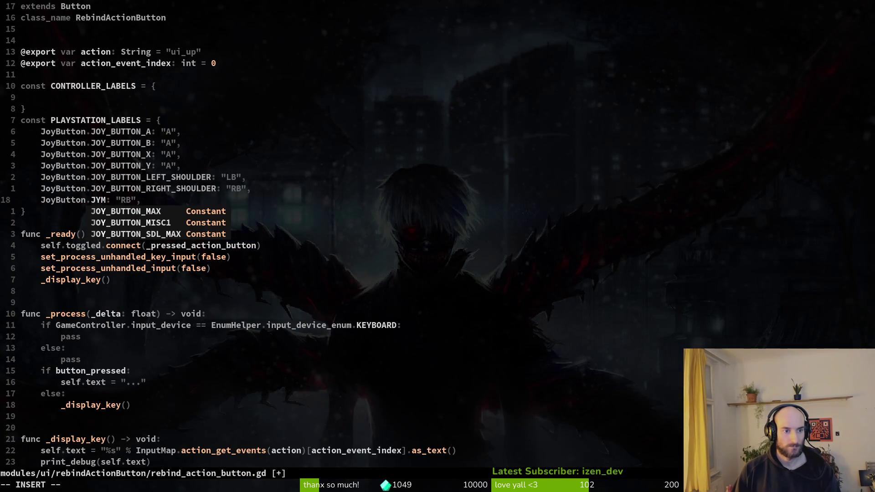
key(BackSpace)
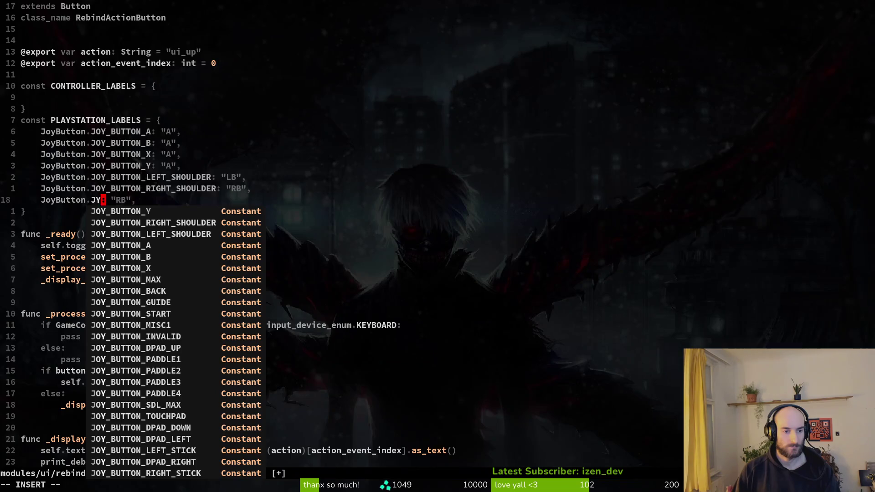
Browse the JOY_BUTTON completions, including JOY_BUTTON_PADDLE2 docs, comparing against Godot, then leave insert mode
key(alt+Tab)
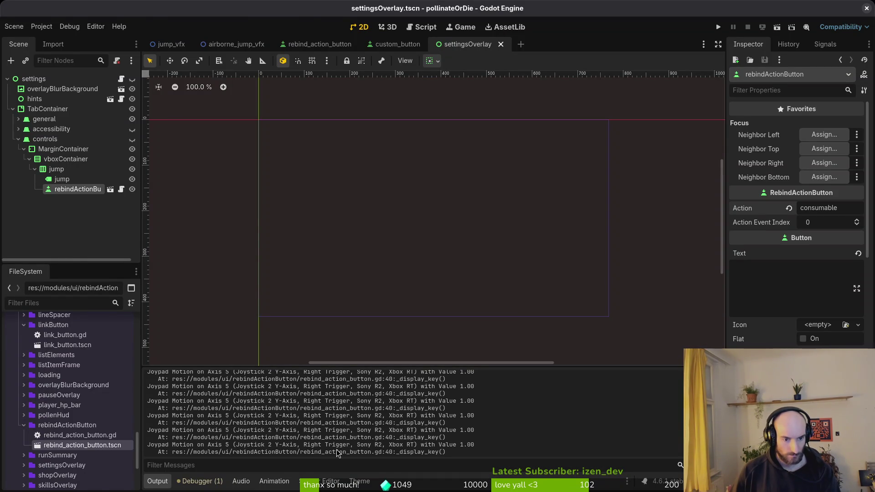
key(alt+Tab)
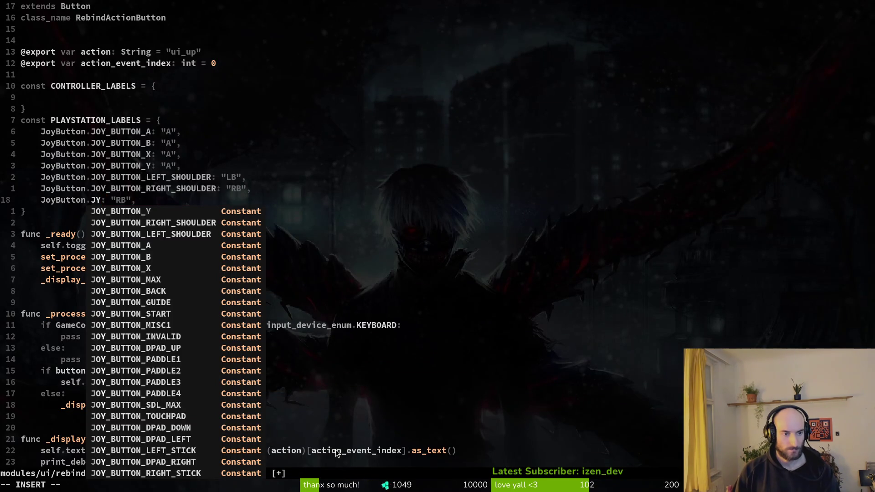
text(2)
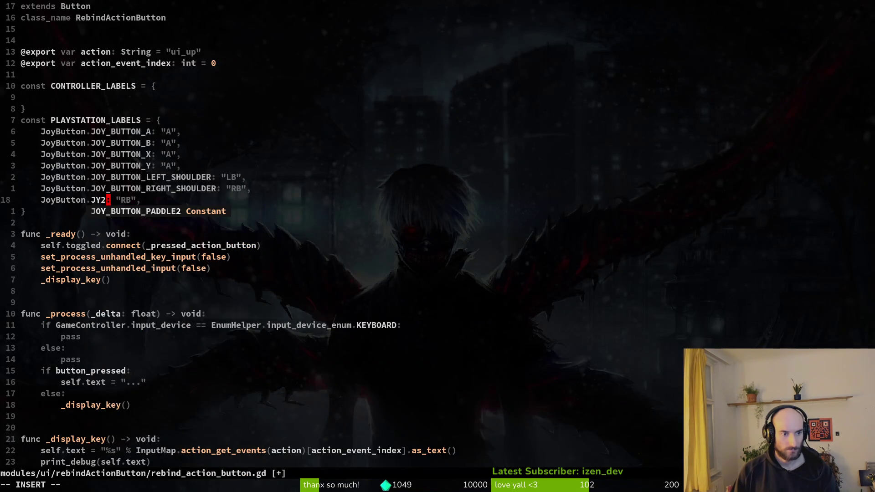
key(Tab)
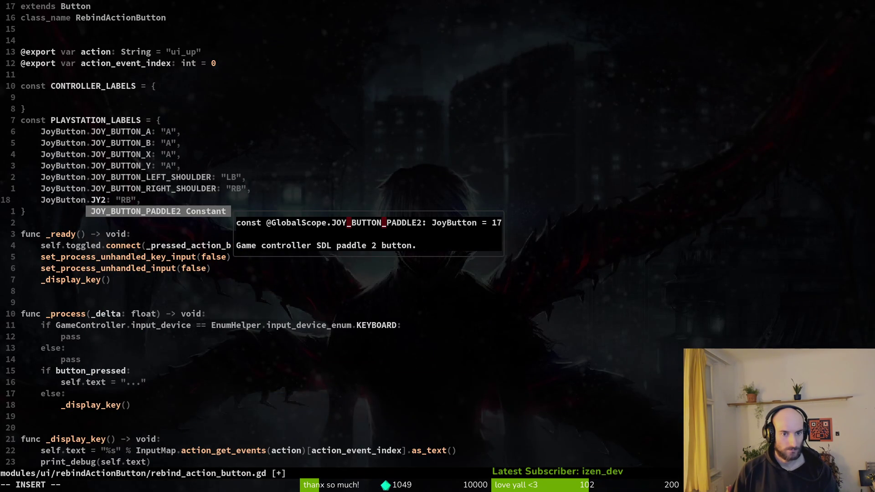
key(BackSpace)
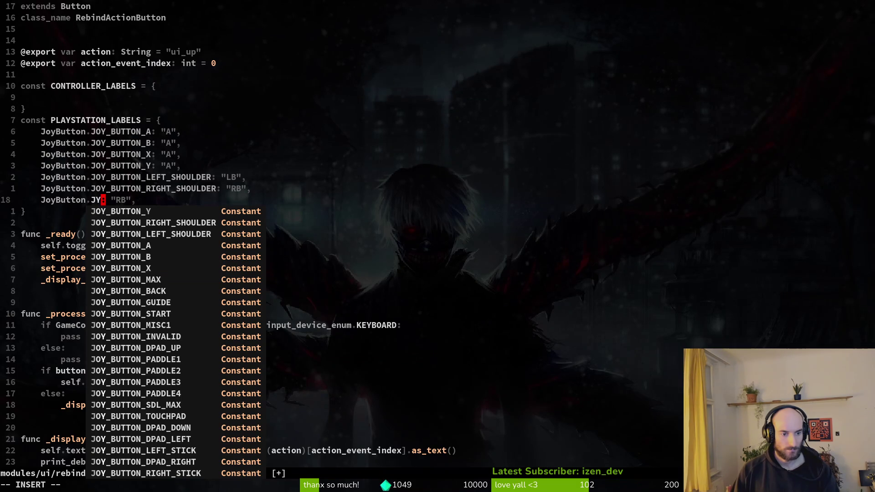
key(alt+Tab)
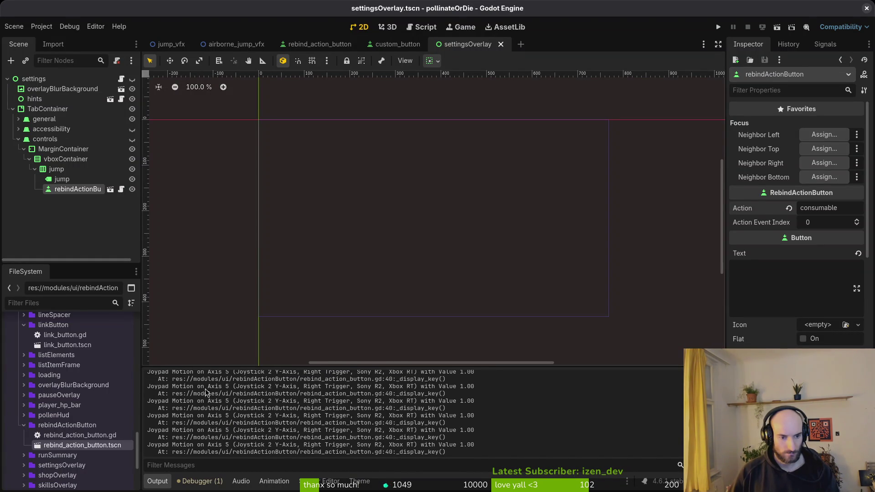
key(alt+Tab)
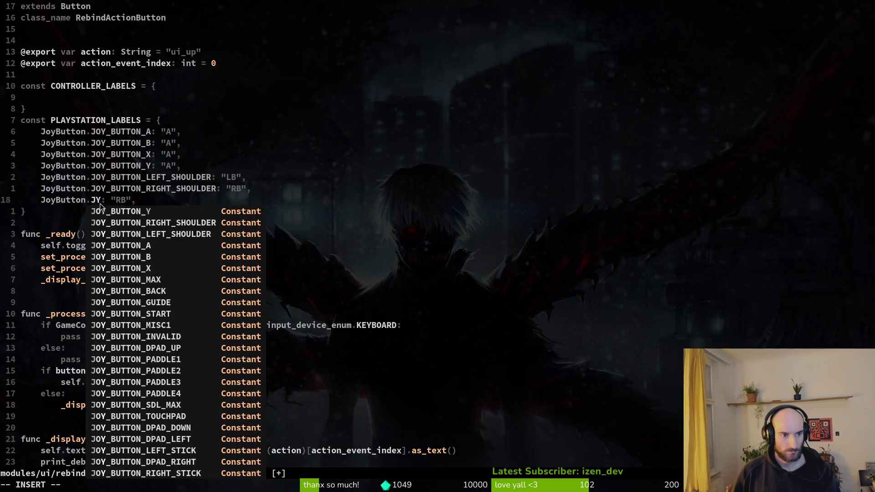
key(Escape)
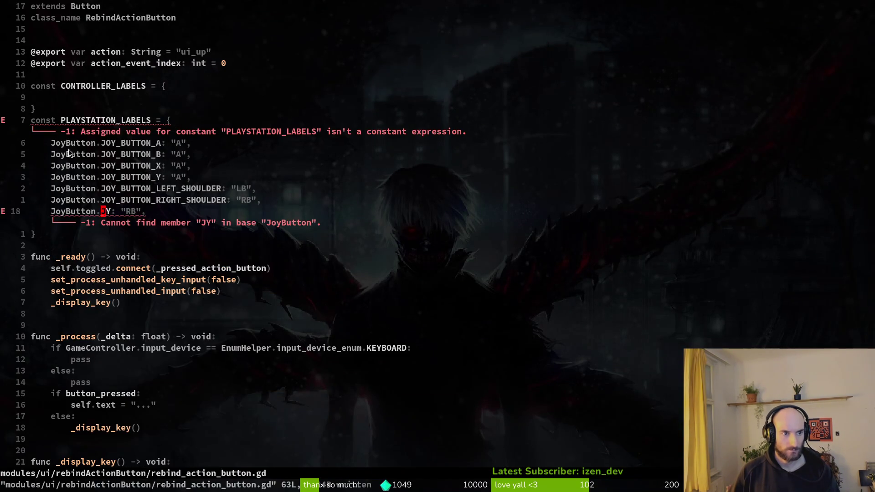
key(alt+Tab)
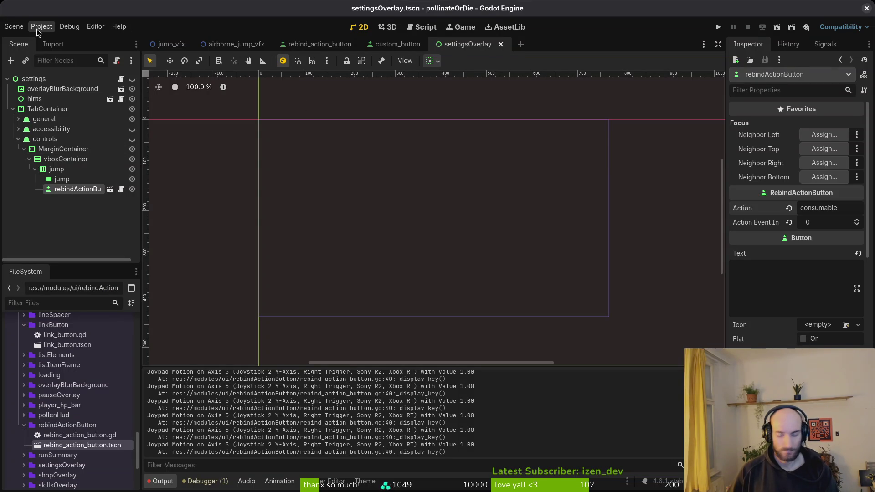
Search Godot's help for JOY, select JOY_AXIS_TRIGGER_LEFT, and return to the JY constant in Neovim
key(F1)
text(JOY)
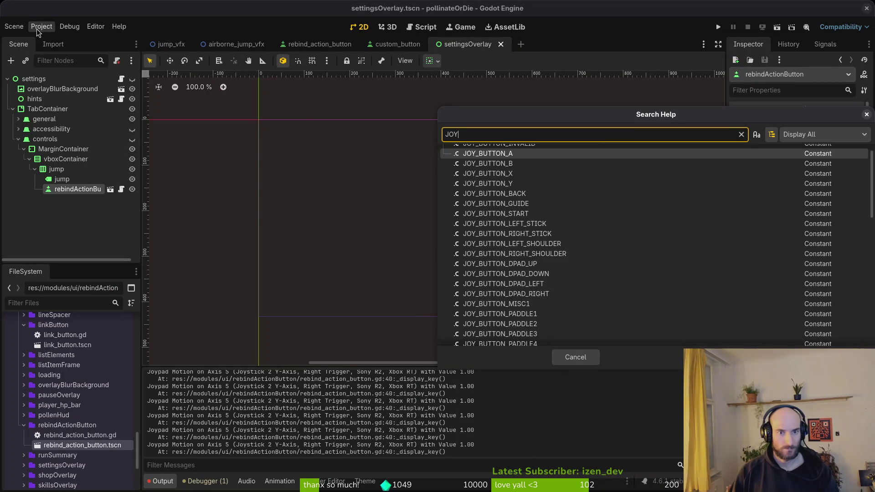
scroll(592, 228, up, 1)
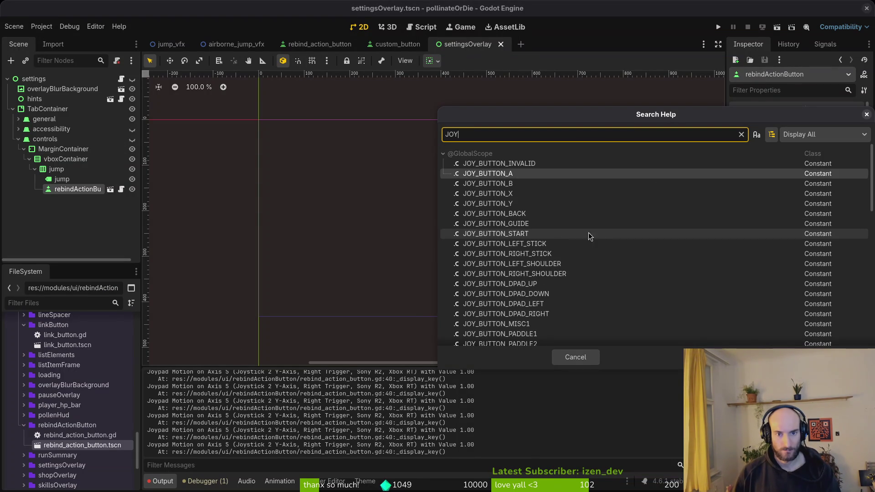
scroll(554, 226, down, 4)
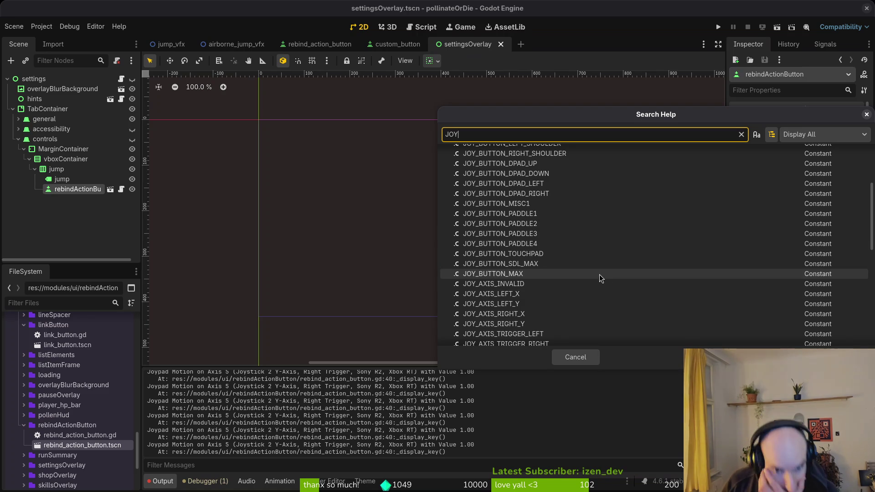
scroll(597, 266, down, 2)
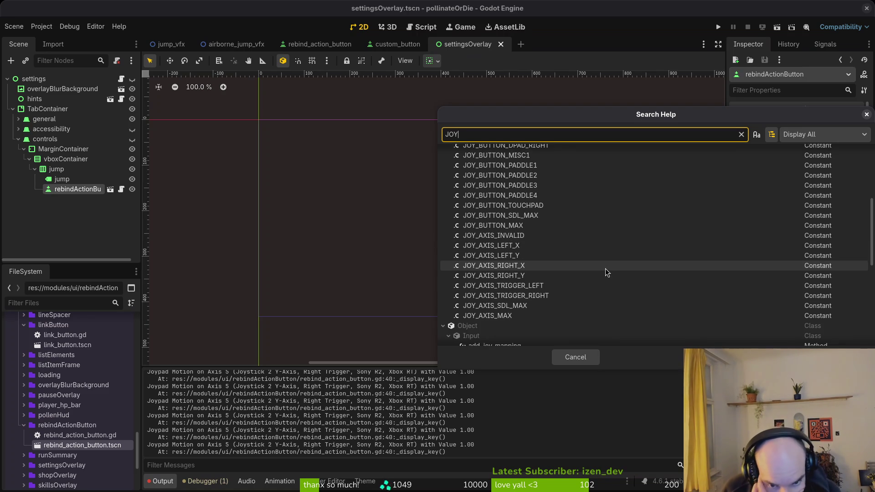
click(566, 285)
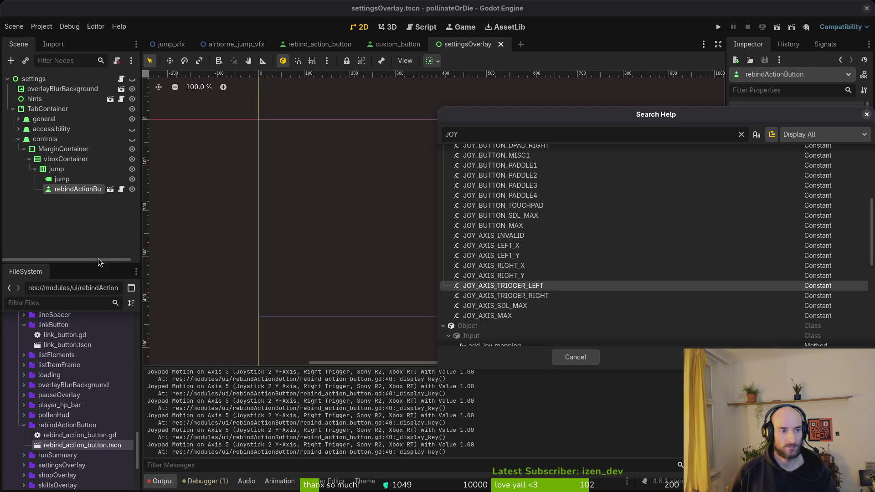
key(alt+Tab)
click(107, 207)
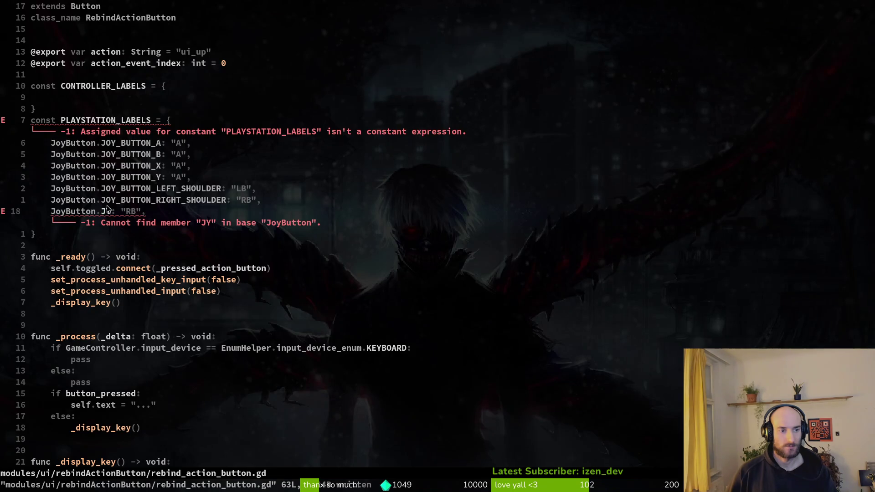
Retype the constant as TRI and open the JOY_AXIS_TRIGGER_LEFT docs in Godot's help
text(sAX)
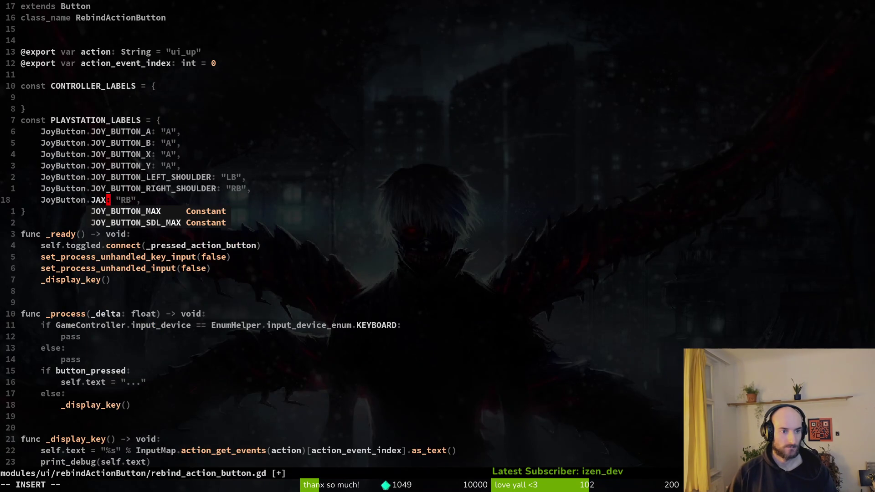
key(BackSpace)
key(BackSpace)
text(TRI)
key(alt+Tab)
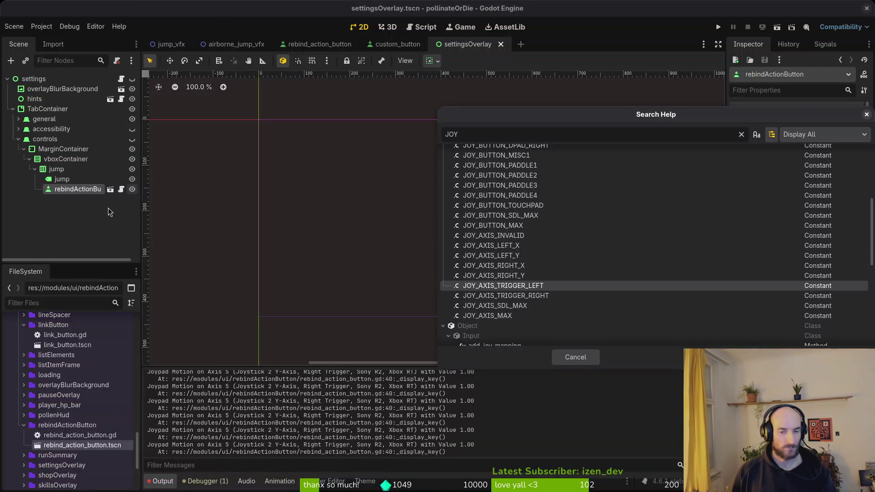
double_click(538, 286)
key(alt+Tab)
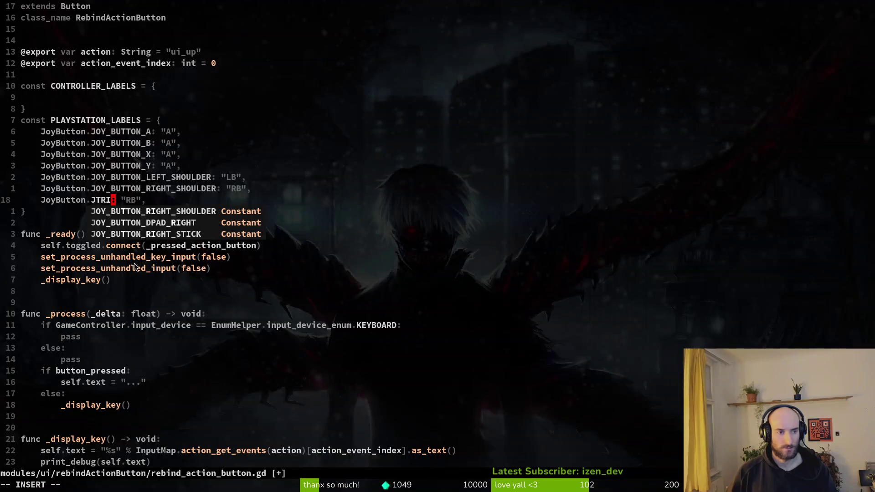
Browse JoyAxis completions for the entry's prefix, trying JYA and LE toward the left trigger axis
click(62, 200)
key(Escape)
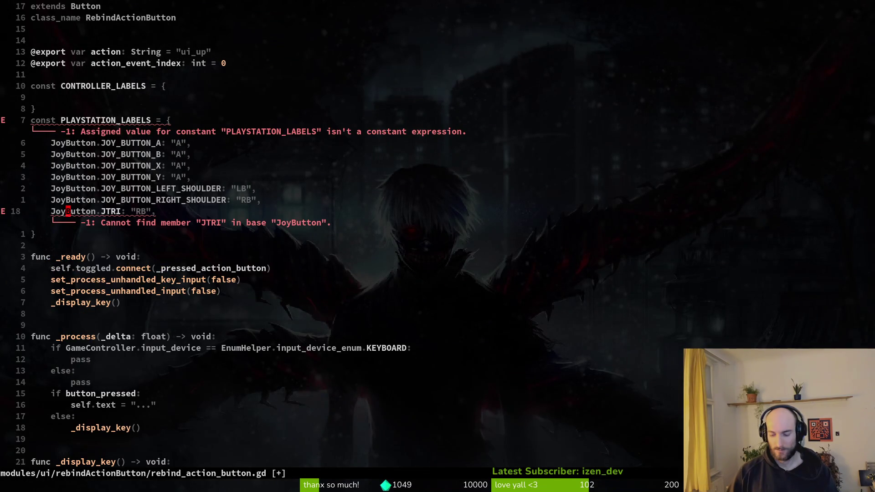
text(ciwJYA)
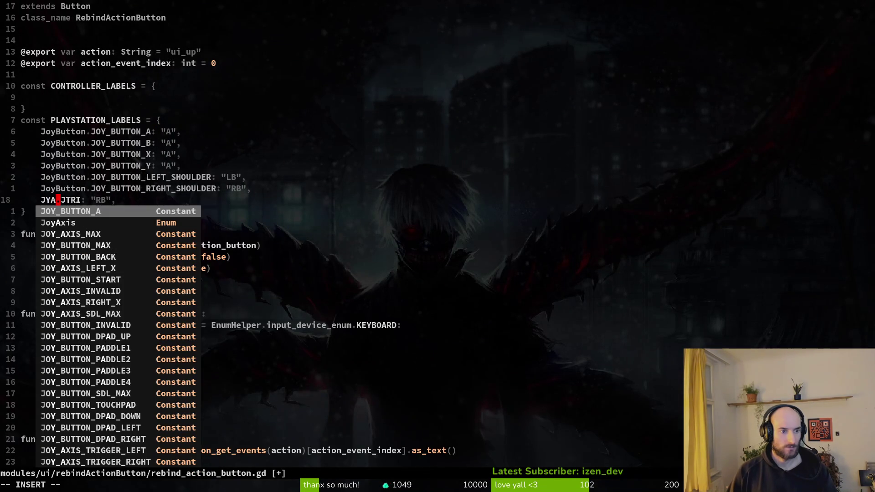
key(ctrl+n)
key(ctrl+n)
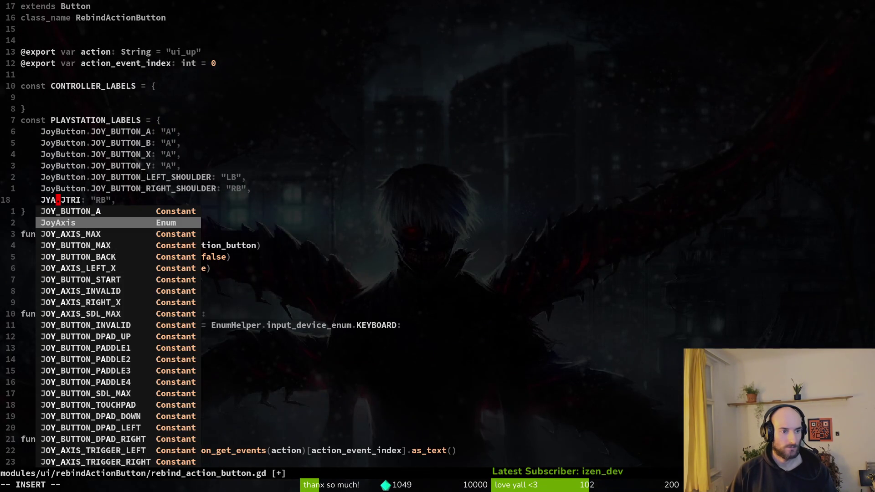
text(LE)
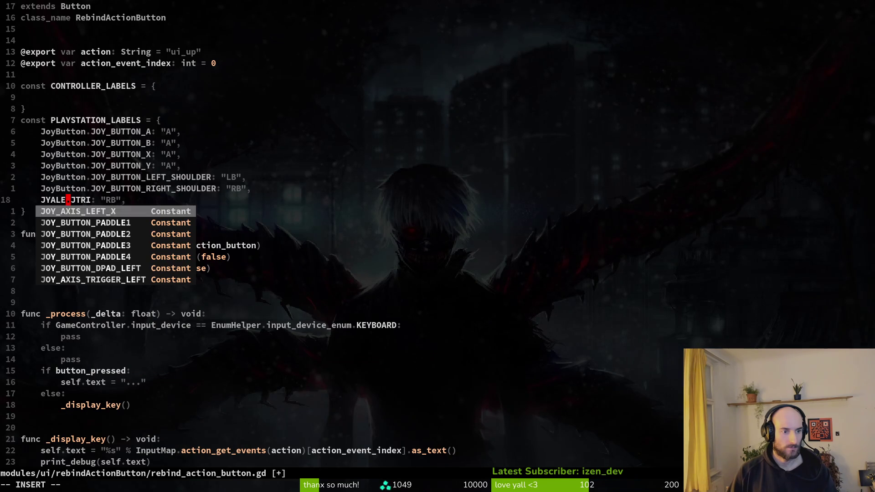
key(ctrl+n)
key(ctrl+n)
key(ctrl+n)
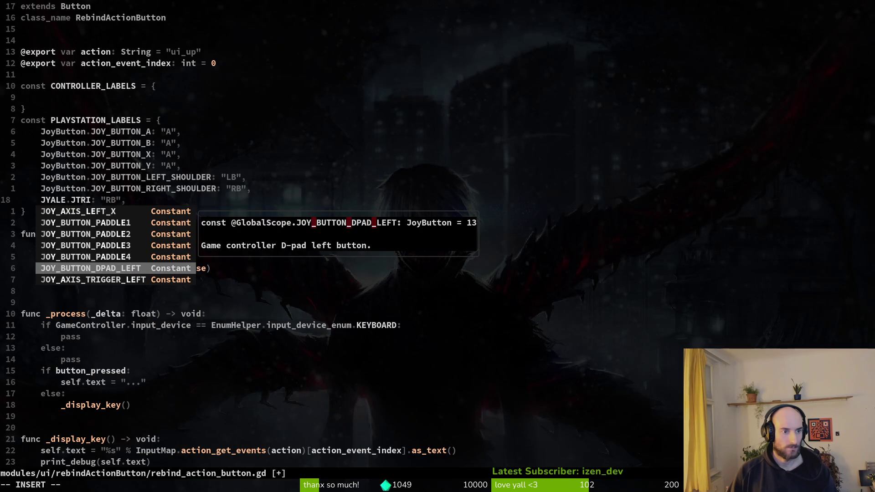
key(ctrl+n)
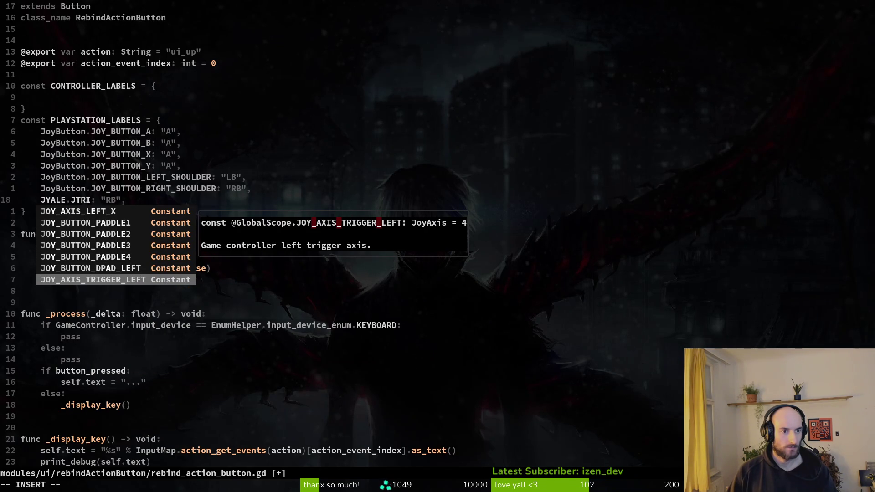
key(Escape)
Restore the JoyButton prefix via completion and save rebind_action_button.gd with :w
key(k)
text(jciwj)
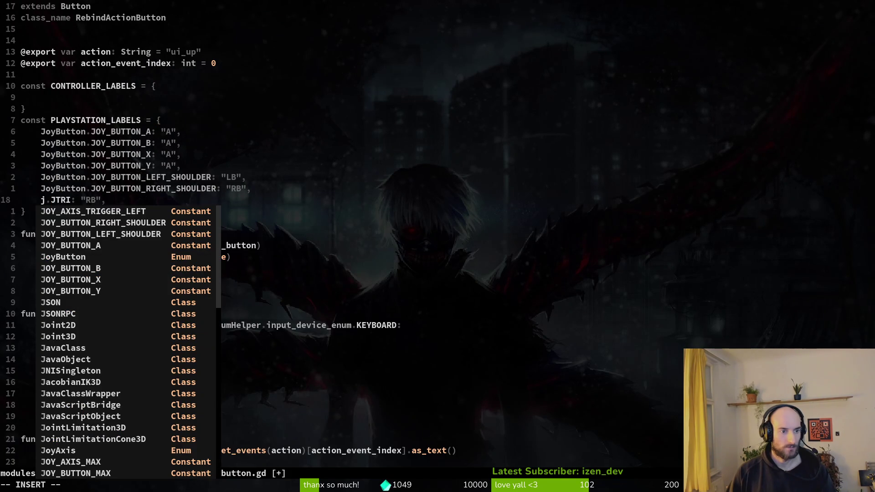
text(o)
key(ctrl+n)
key(Escape)
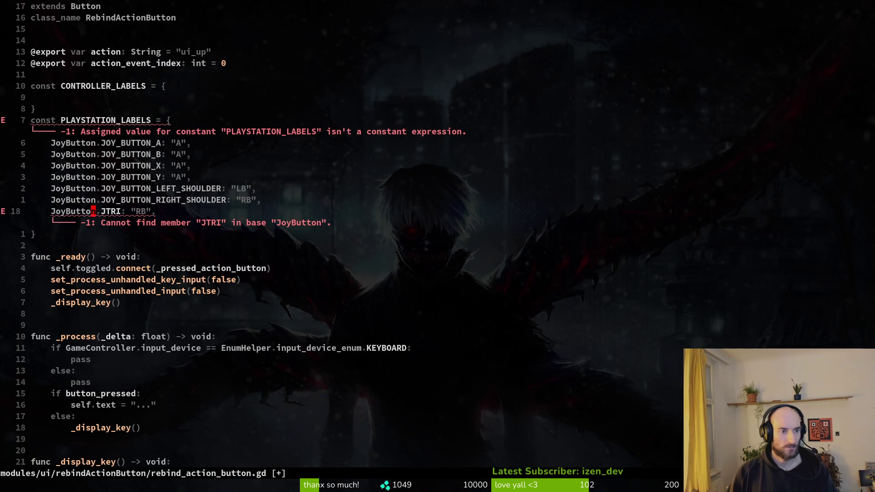
text(:w)
key(Return)
key(alt+Tab)
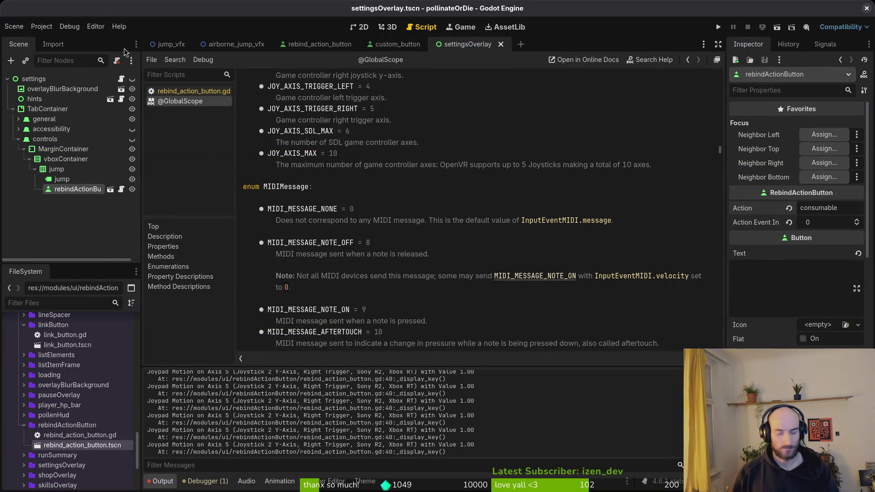
Enter JoyBut in Godot's F1 help search, then switch back to Neovim
key(F1)
text(joybutton)
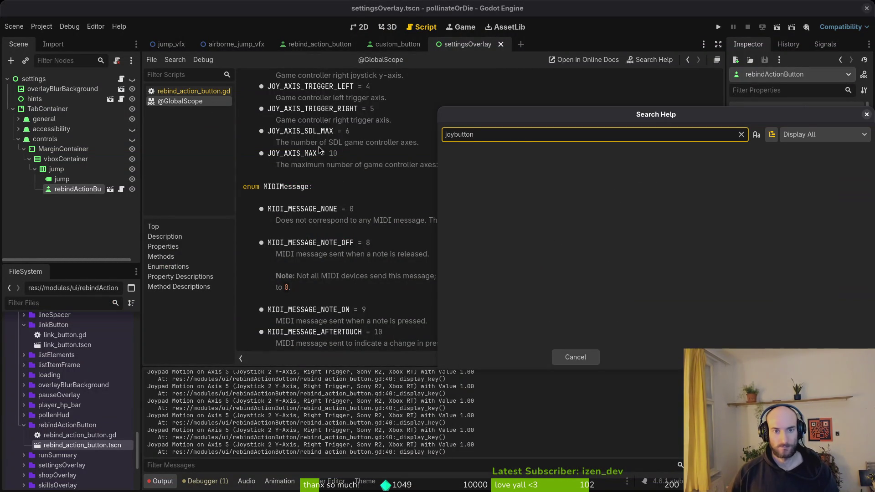
key(ctrl+a)
text(JoyBut)
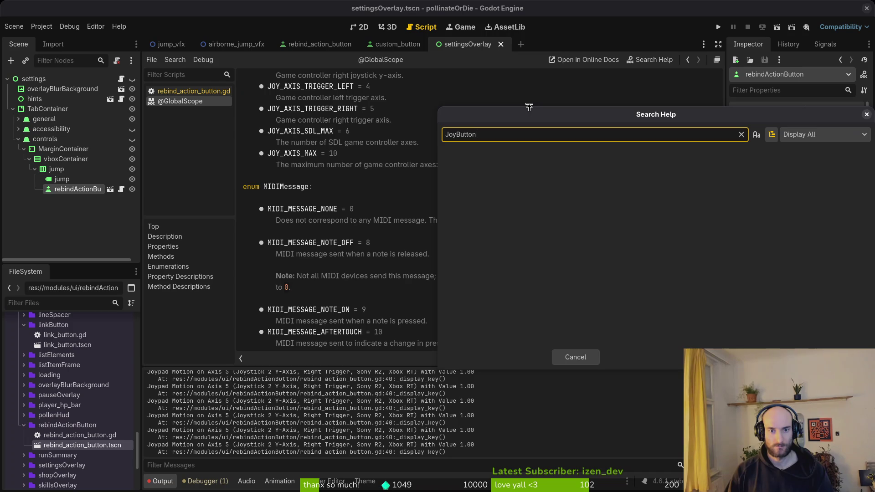
key(alt+Tab)
Move to the JOY_BUTTON_A entry and highlight the word JoyButton
key(k)
key(b)
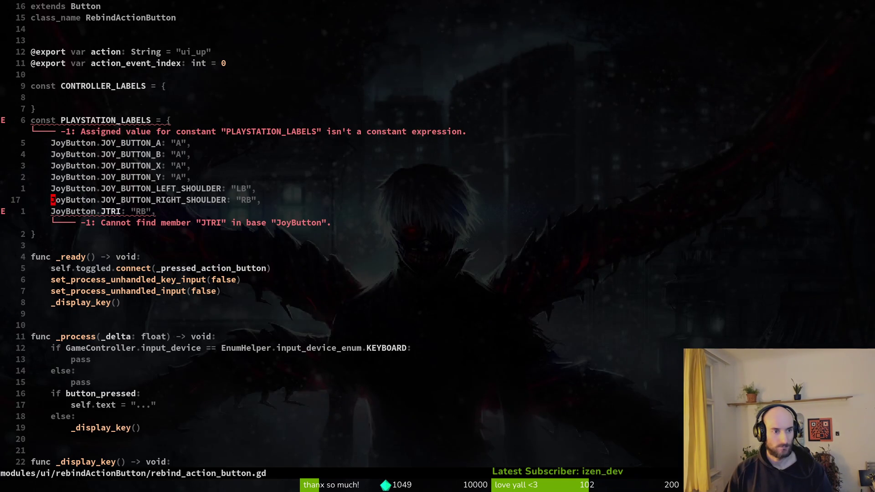
key(ctrl+d)
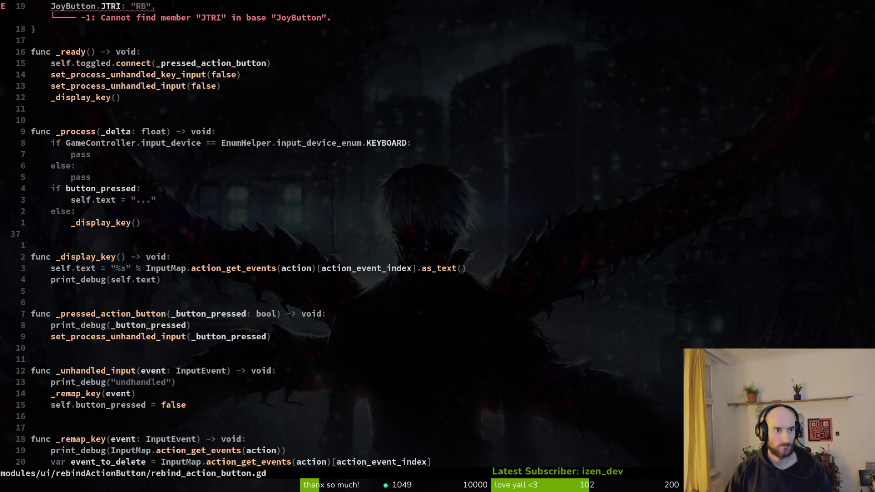
key(ctrl+u)
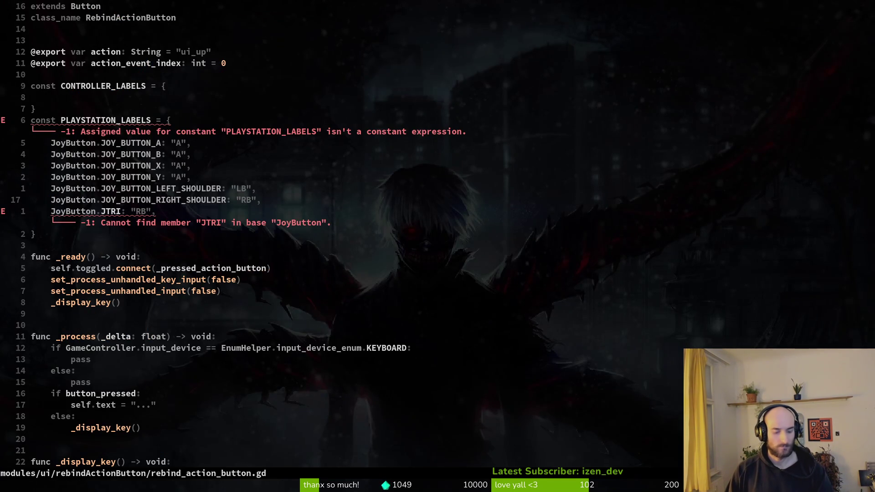
key(5)
key(k)
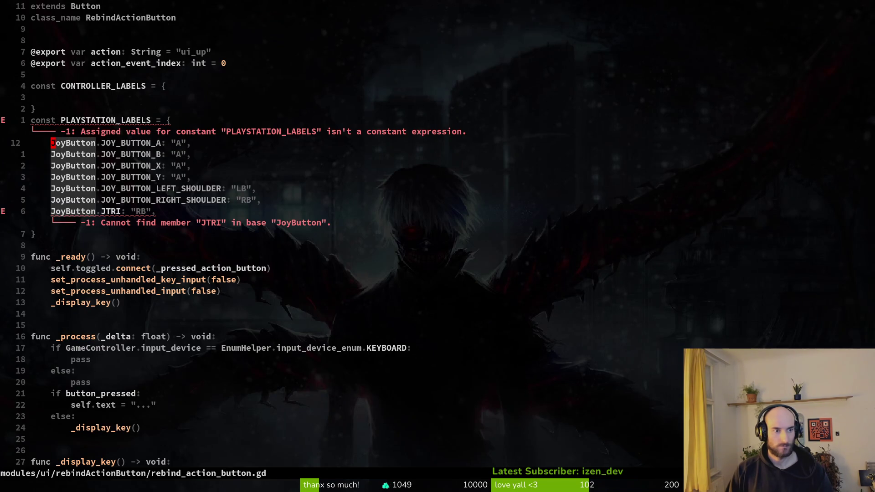
key(v)
key(e)
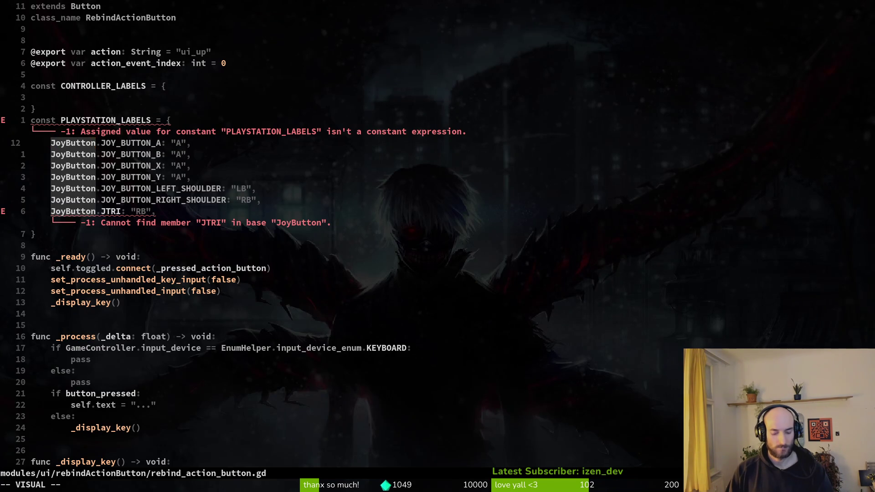
key(Escape)
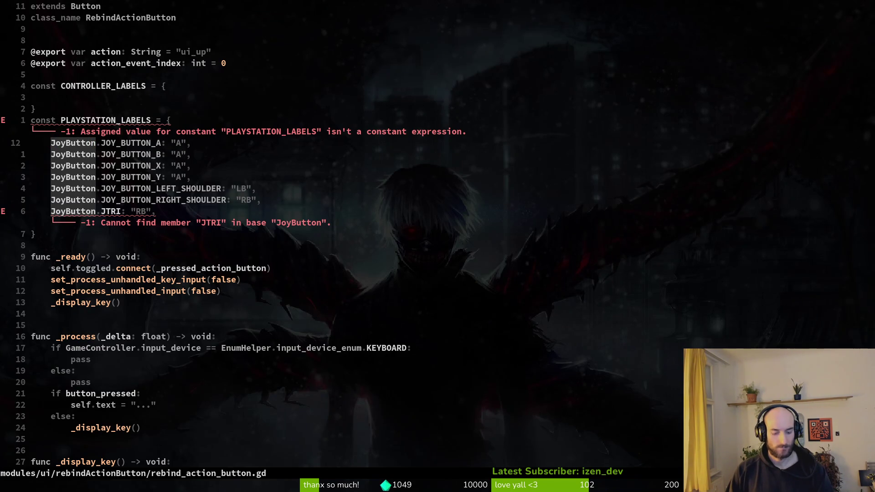
Grep the whole project for JoyButton, then return to the Godot editor
key(space)
text(psJoyB)
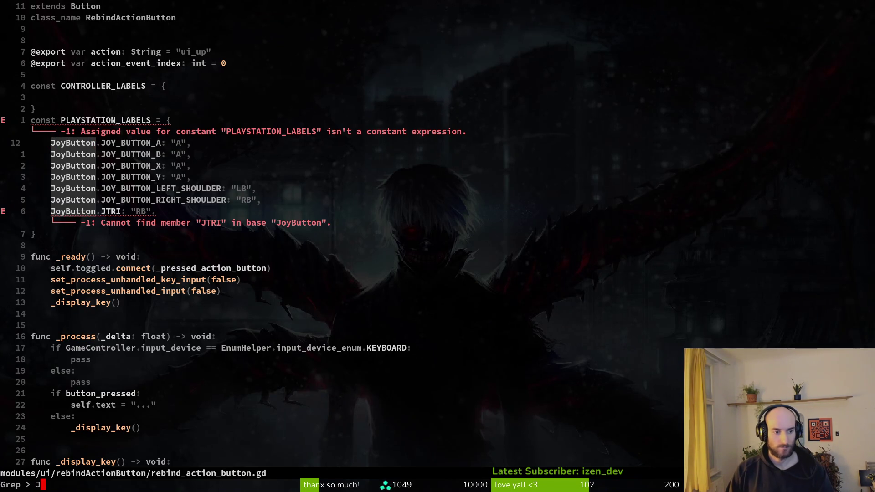
text(utton)
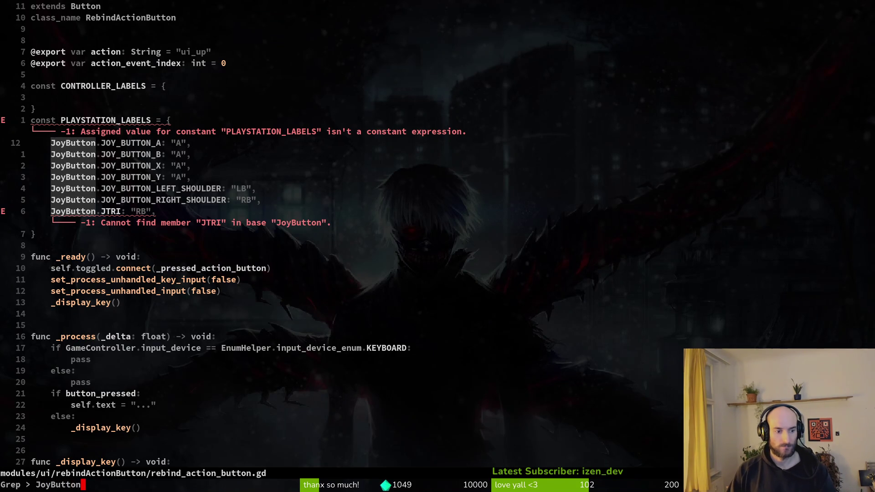
key(Return)
key(alt+Tab)
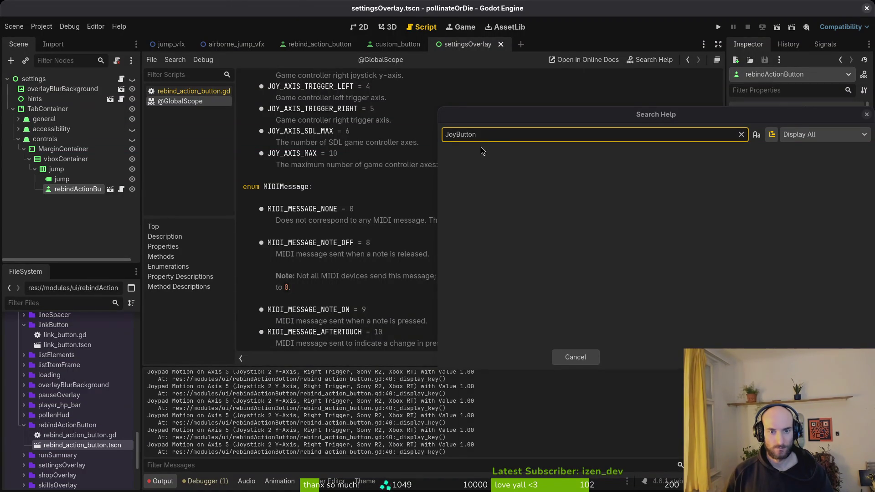
Close Godot's Search Help window showing the JoyButton query
click(496, 134)
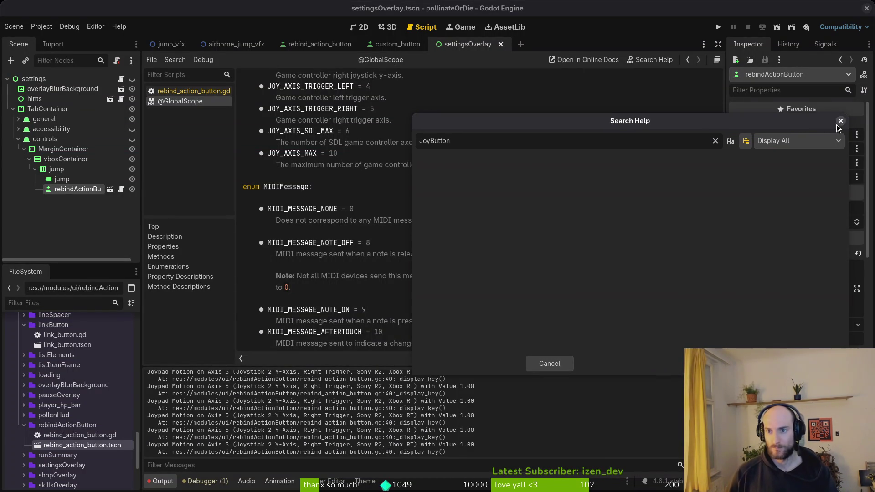
click(866, 114)
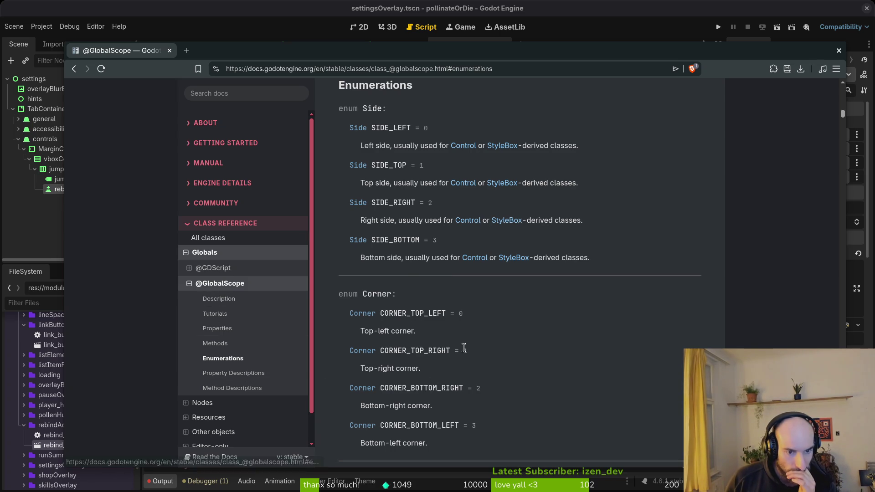
scroll(462, 350, up, 7)
scroll(504, 358, down, 12)
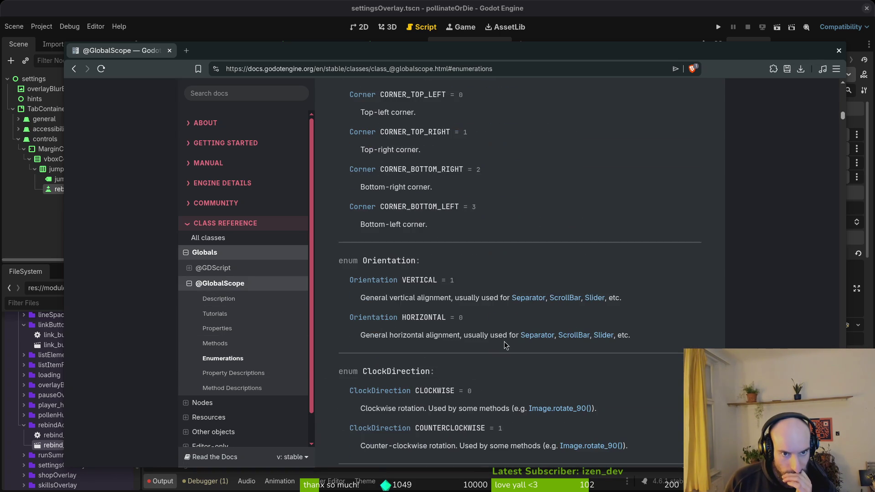
scroll(505, 339, down, 12)
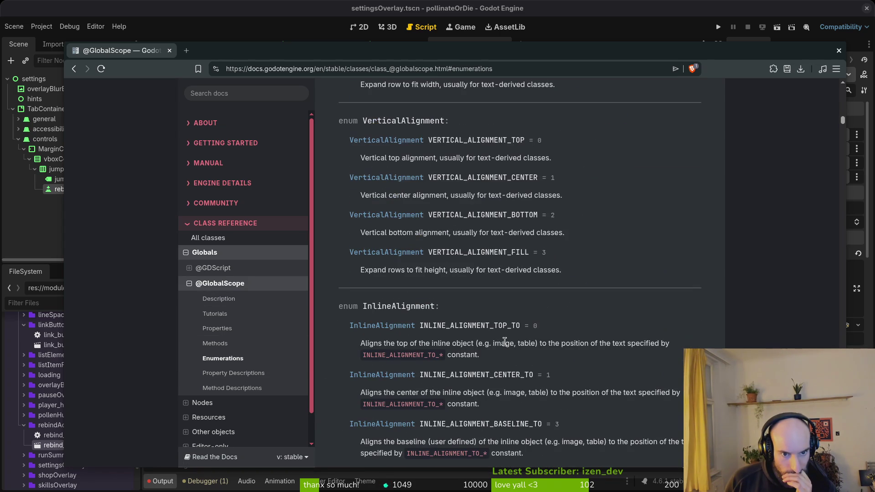
key(ctrl+f)
text(joy)
text(OY)
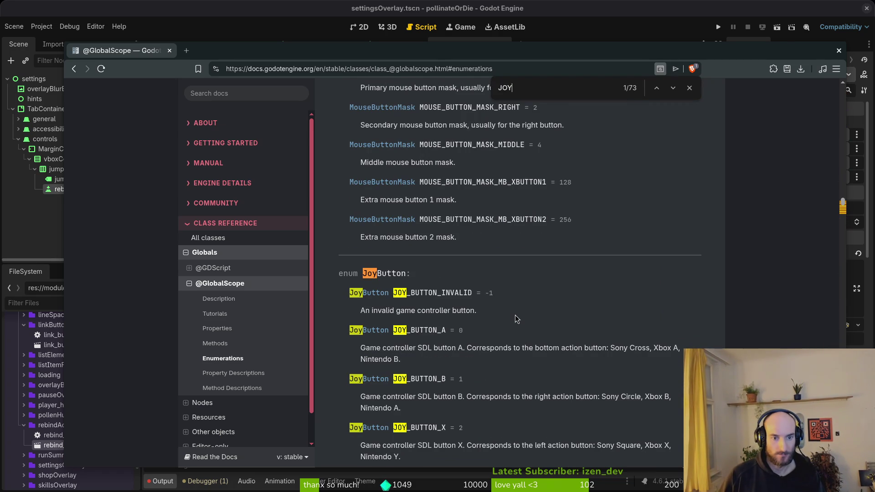
scroll(476, 316, down, 2)
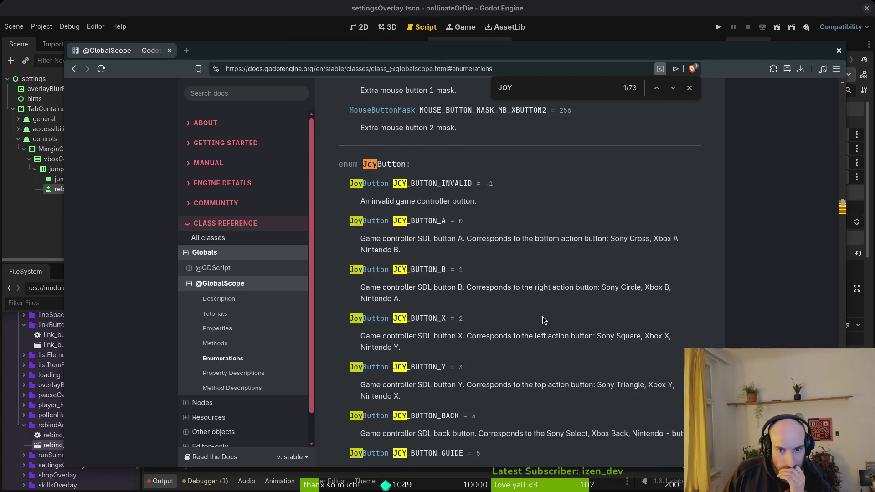
scroll(542, 320, down, 3)
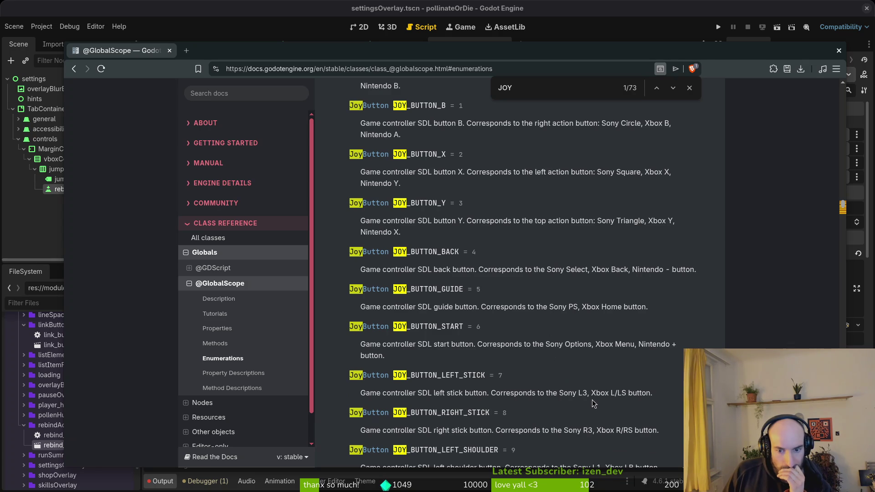
scroll(594, 403, down, 3)
scroll(598, 400, down, 2)
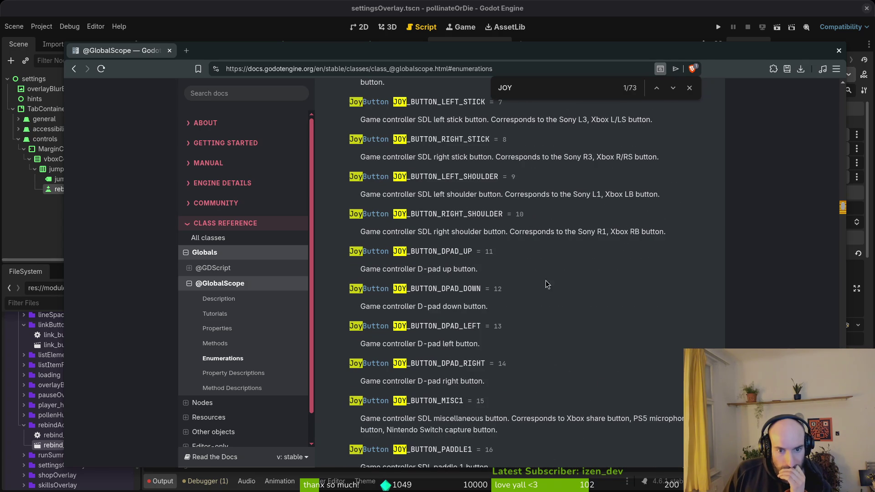
scroll(553, 317, down, 6)
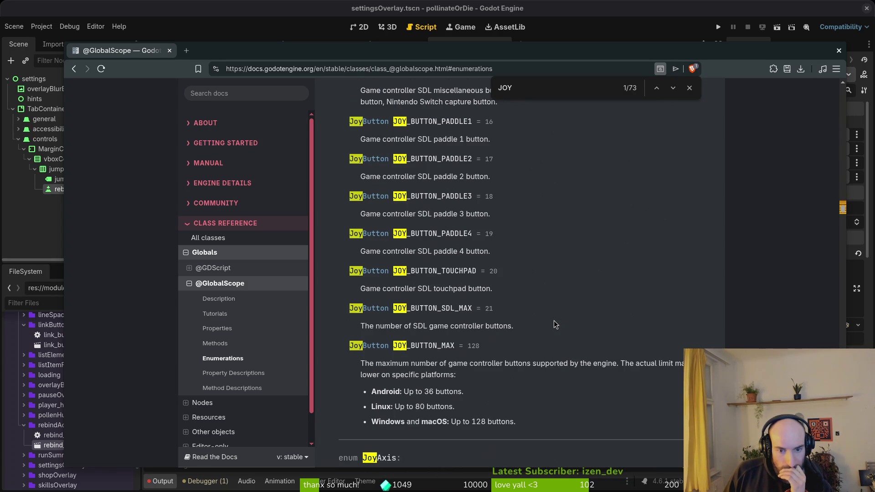
scroll(552, 324, up, 3)
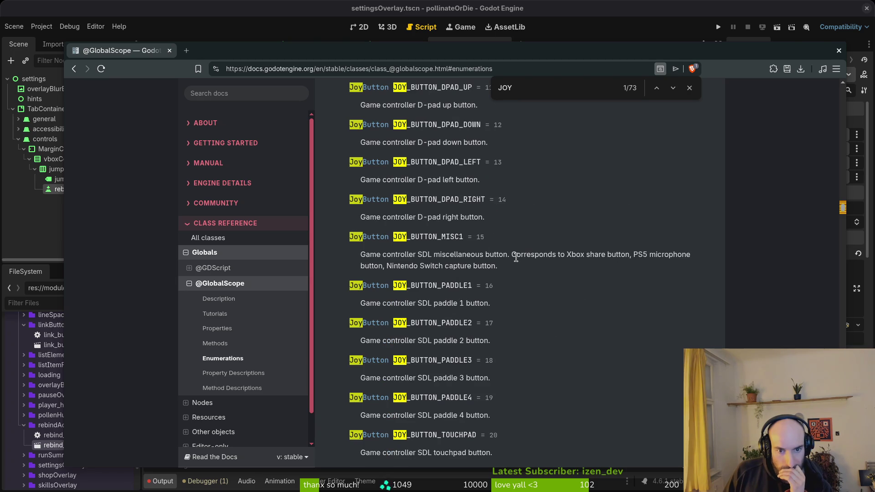
scroll(546, 273, up, 6)
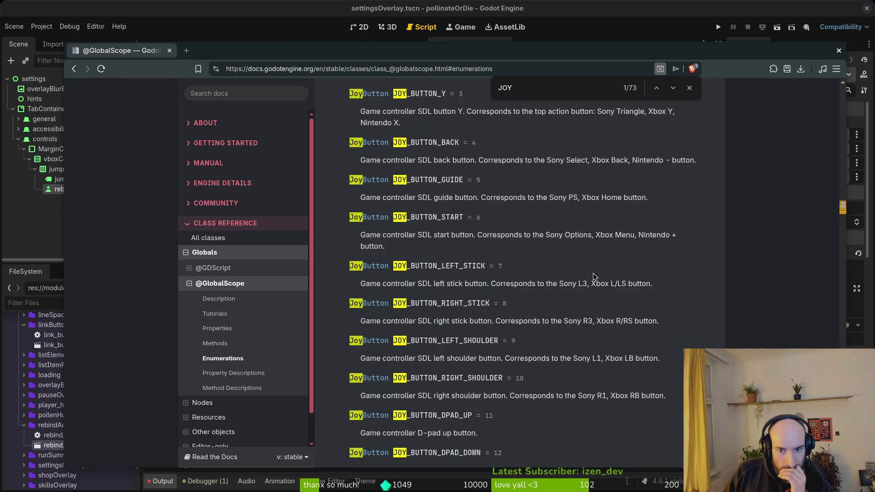
scroll(567, 225, up, 3)
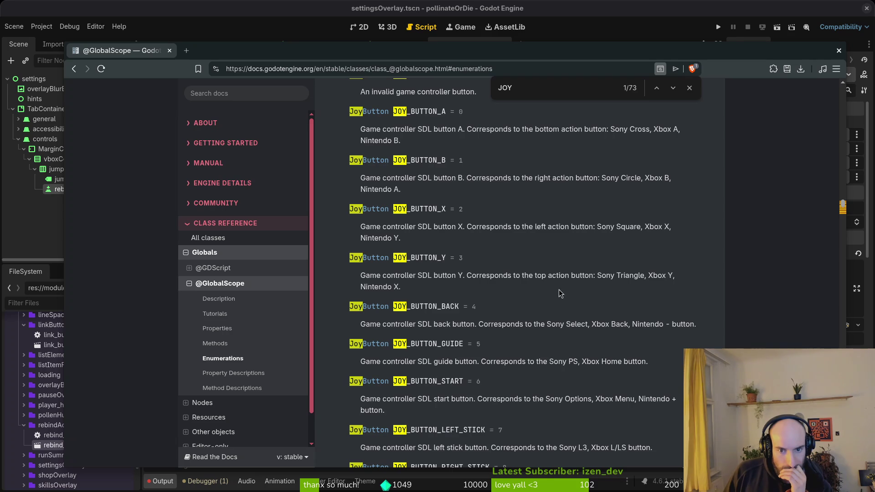
scroll(544, 360, up, 3)
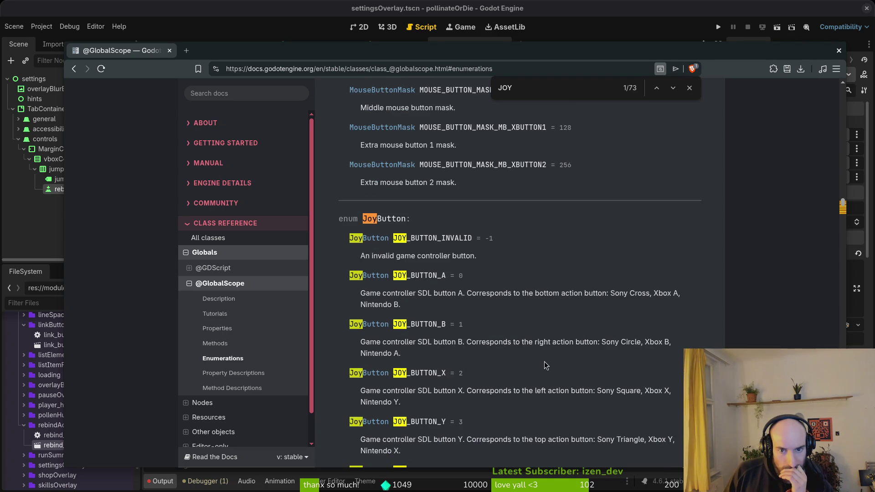
Select the enum JoyButton heading and its entries, then return to the rebind script
drag(456, 220, 196, 223)
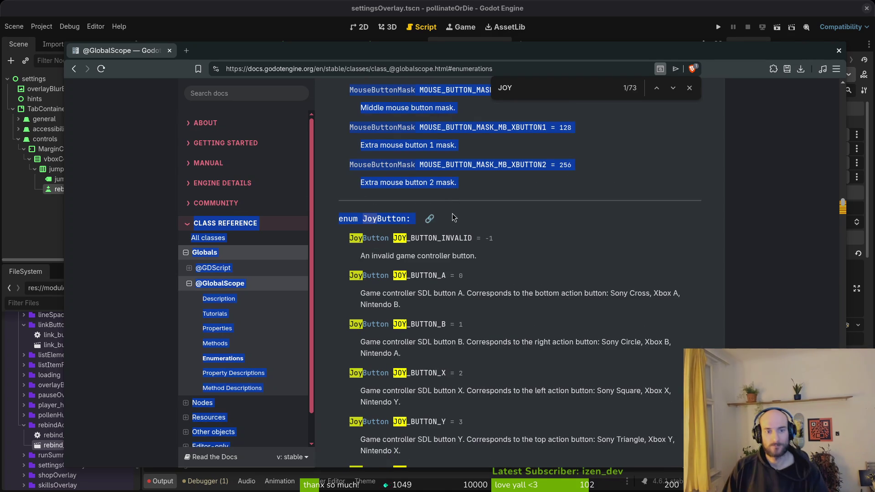
drag(337, 219, 429, 222)
mouse_move(341, 220)
mouse_down()
mouse_move(447, 291)
mouse_move(503, 292)
mouse_move(563, 324)
mouse_up()
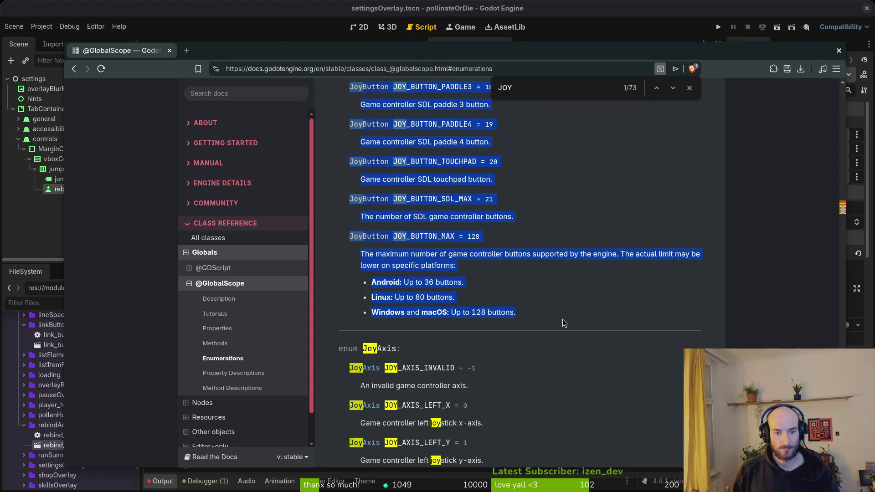
scroll(560, 324, down, 8)
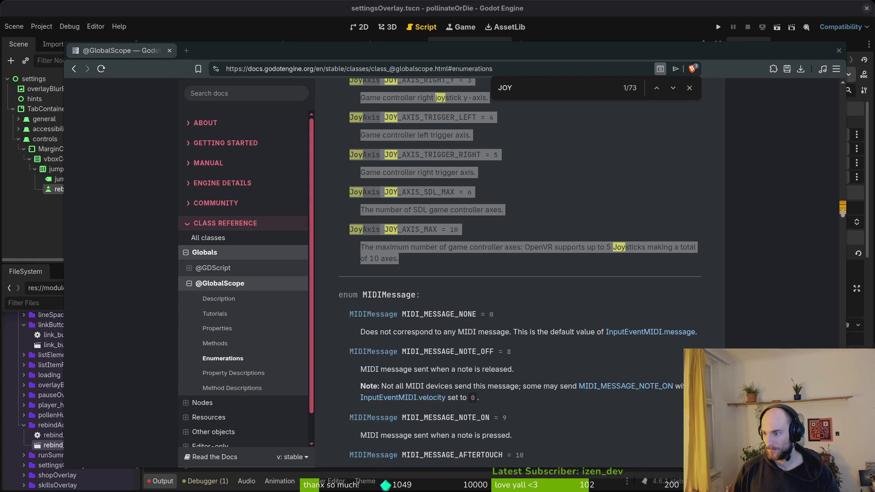
click(223, 358)
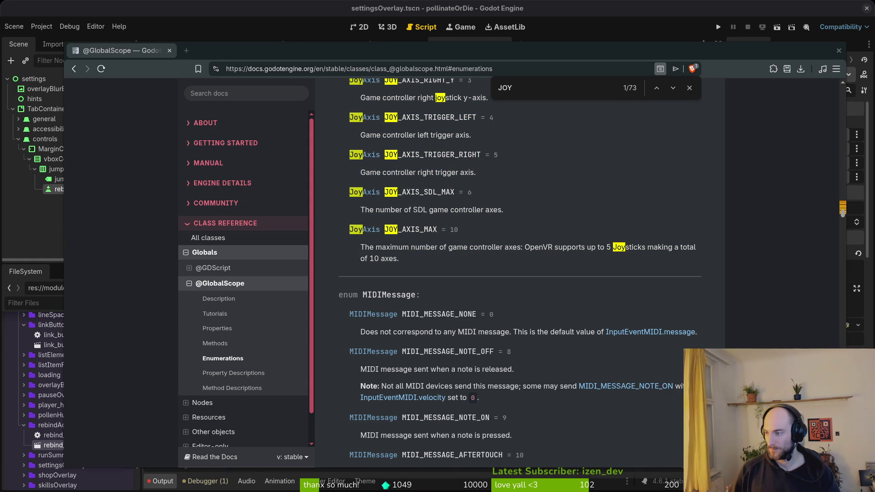
key(alt+Tab)
key(Escape)
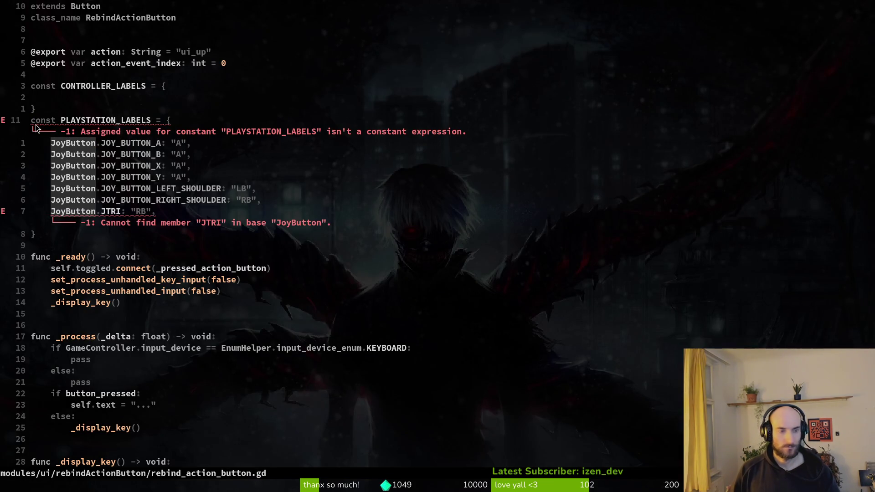
Copy the PLAYSTATION_LABELS block and paste it below as the PLAYSTATION_AXIS_LABELS map
key(V)
key(j)
key(j)
key(j)
key(j)
key(y)
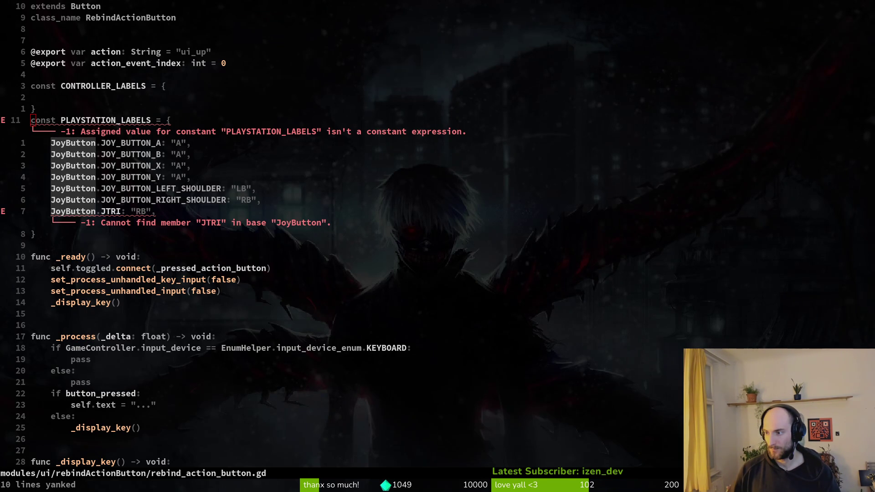
key(9)
key(j)
key(shift+v)
key(p)
Keep the L2 trigger label intact, delete the '# etc...' placeholder line, and save
key(w)
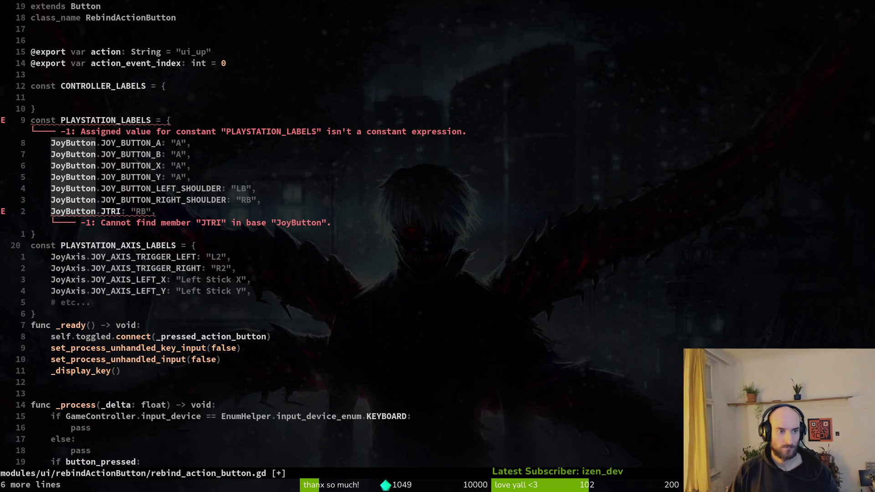
key(j)
key(w)
key(w)
key(w)
key(l)
key(x)
key(x)
key(x)
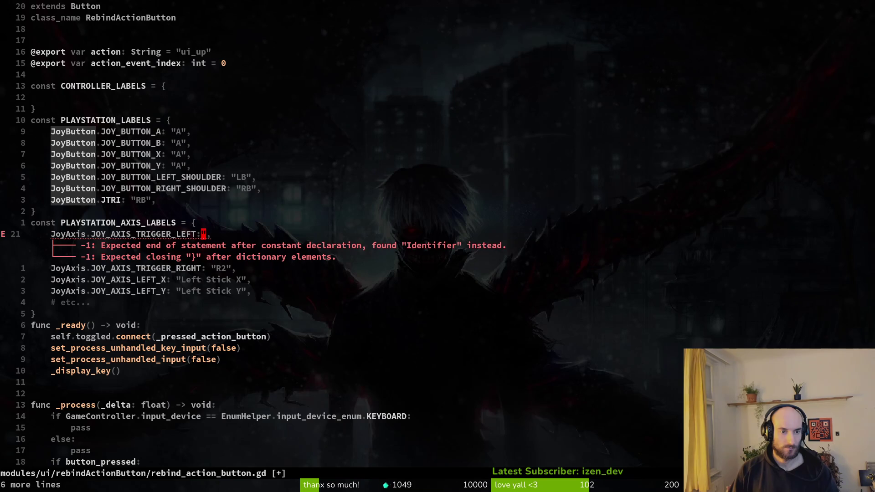
key(u)
key(u)
key(u)
key(j)
key(j)
key(j)
key(j)
key(d)
key(d)
text(:w)
key(Return)
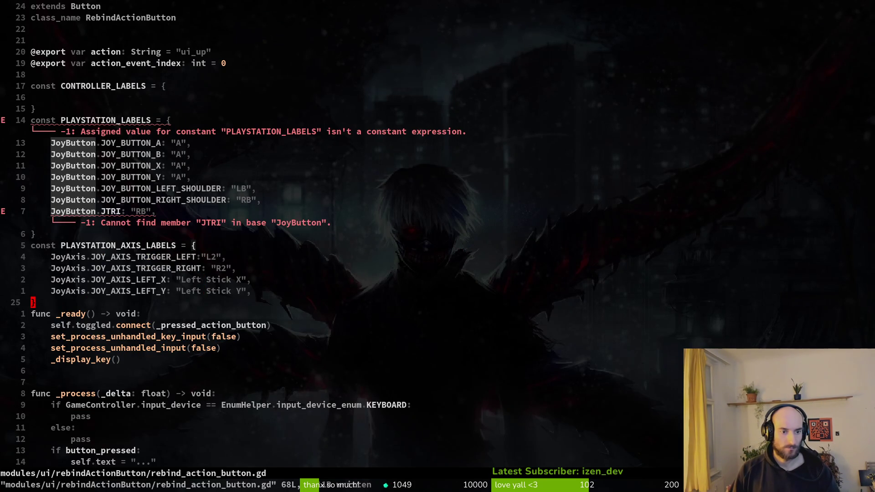
Add a blank line after the axis map and save, keeping the left stick axis entries
key(o)
key(Escape)
text(:w)
key(Return)
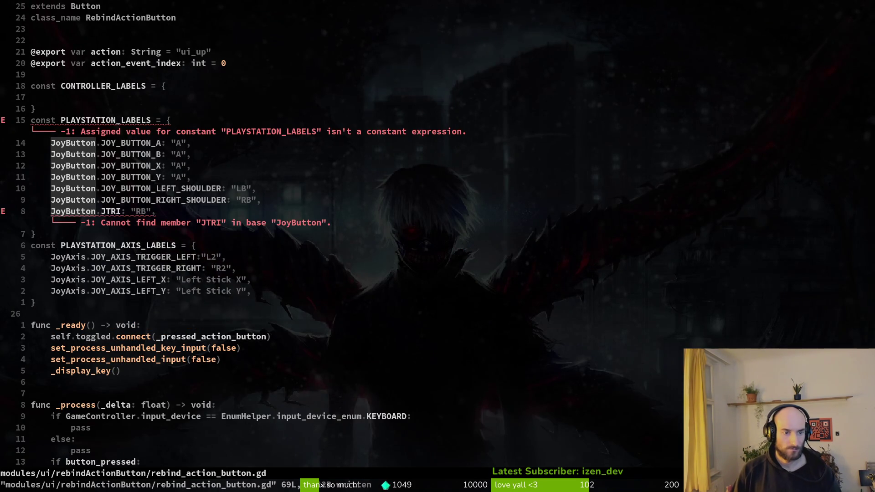
key(k)
key(k)
key(k)
key(shift+v)
text(jd:w)
key(Return)
text(u)
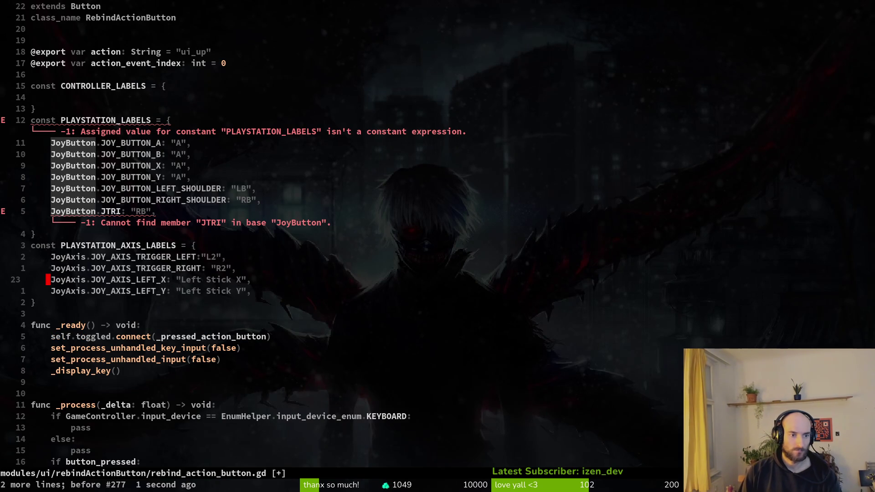
text(:w)
key(Return)
Delete the invalid JTRI entry from the labels map
key(k)
key(k)
key(k)
key(w)
key(w)
key(w)
key(d)
key(d)
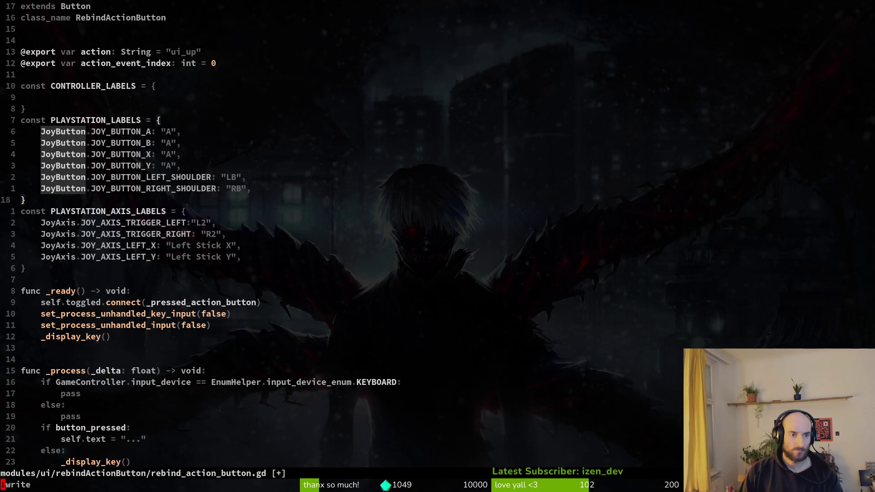
key(k)
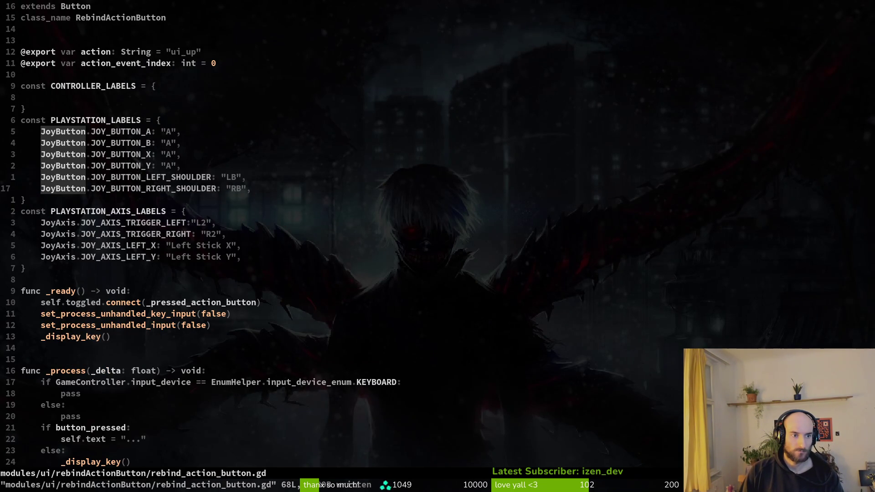
Change the shoulder button labels from LB/RB to L1 and R1, and save
key(j)
key(j)
key(j)
key(k)
key(k)
key(k)
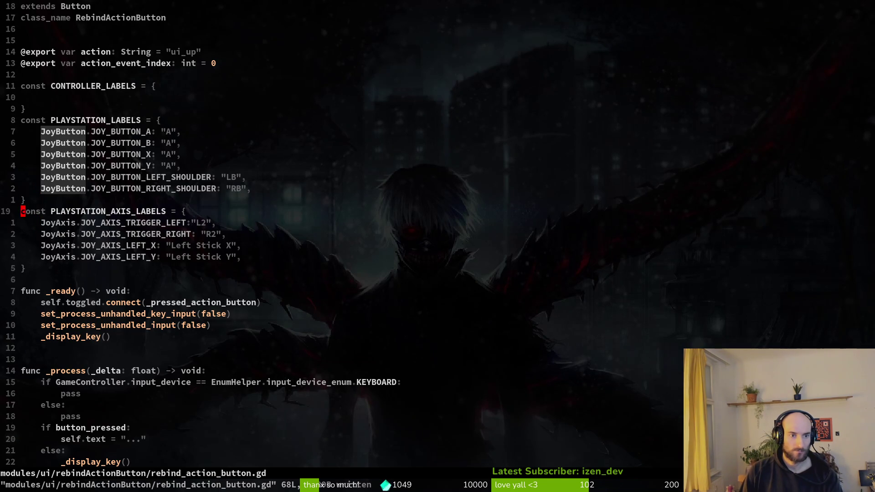
text(hs1)
key(Escape)
text(js2)
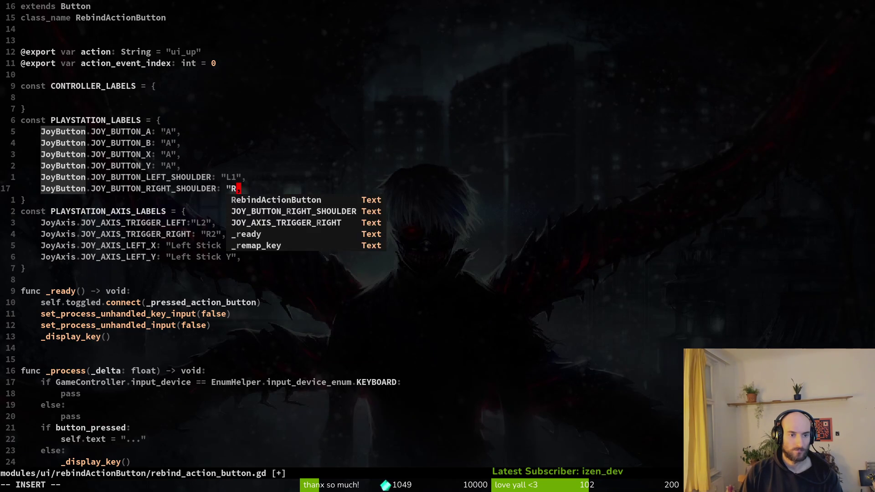
key(BackSpace)
text(1)
key(Escape)
text(:w)
key(Return)
Check the tutorial's label code, then duplicate the two shoulder entries below as templates
key(j)
key(j)
key(j)
key(k)
key(k)
key(k)
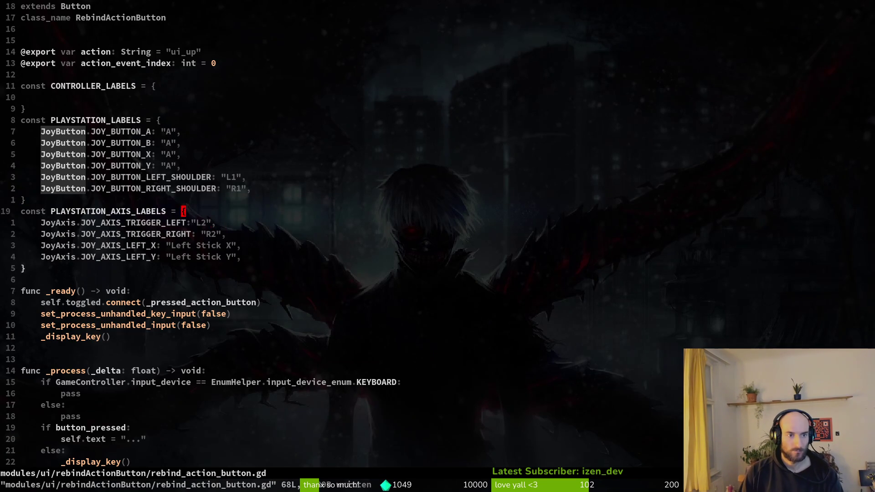
key(l)
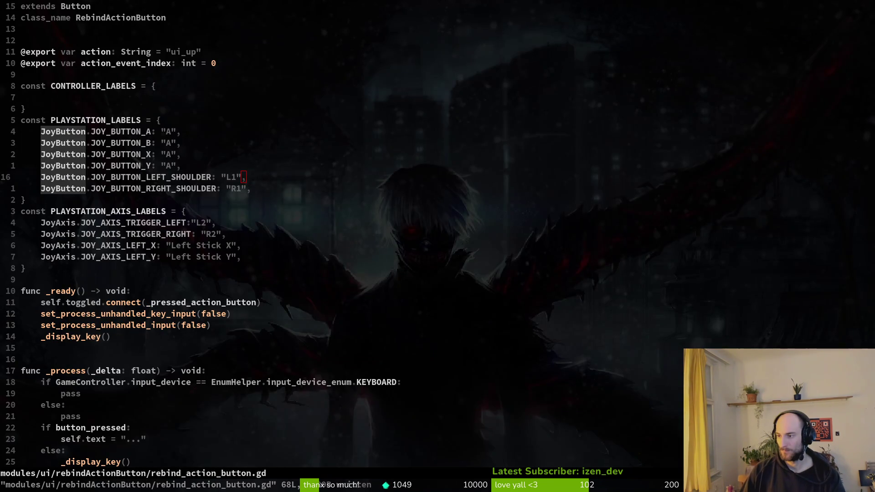
key(alt+Tab)
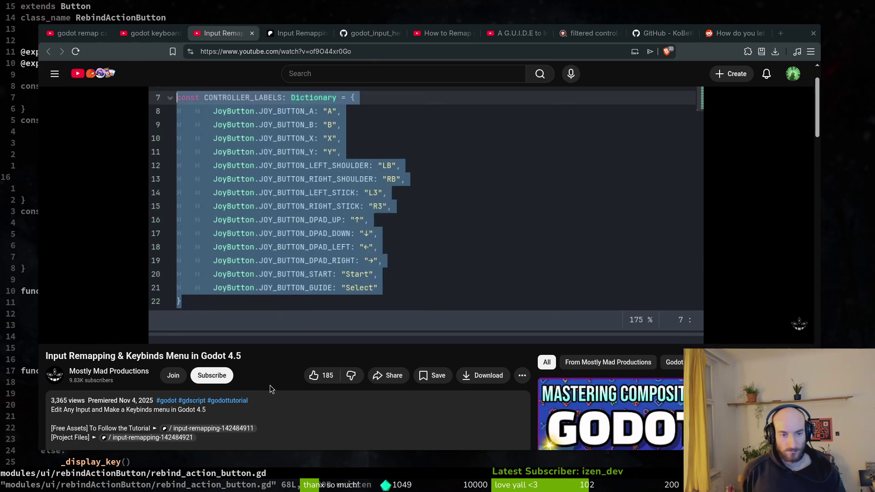
key(alt+Tab)
key(j)
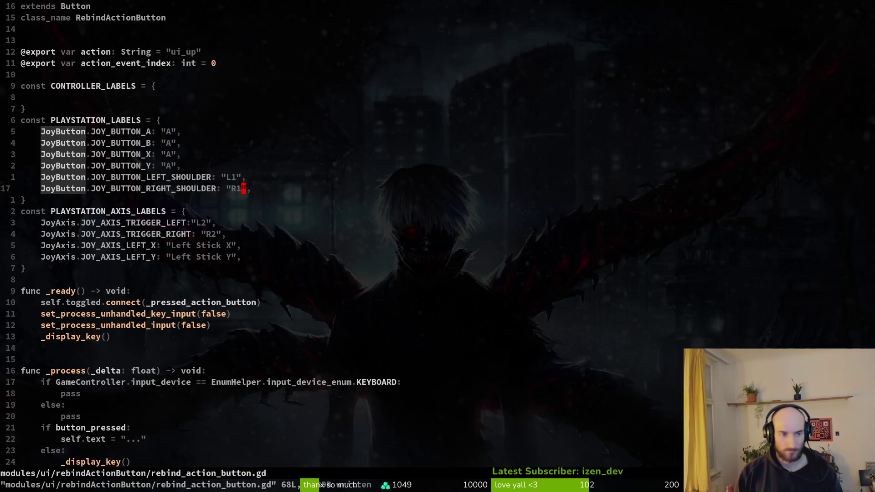
key(V)
key(k)
key(y)
key(j)
key(p)
Rename the copied entries to JOY_BUTTON_RIGHT_STICK and JOY_BUTTON_LEFT_STICK
key(w)
key(w)
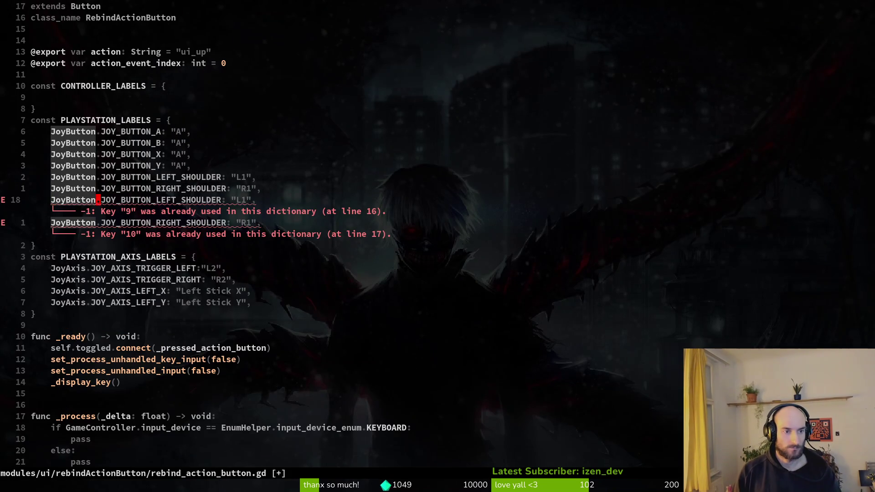
text(cwRIGH)
key(Tab)
key(Tab)
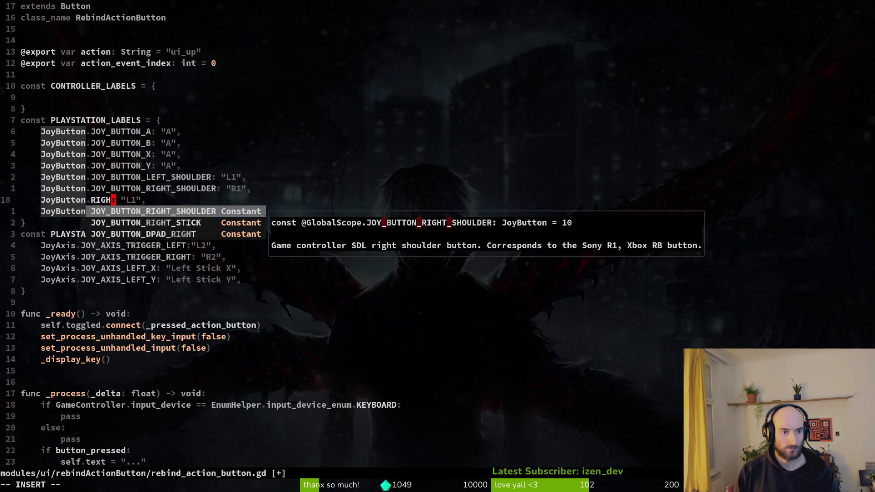
key(Escape)
text(jciwLEST)
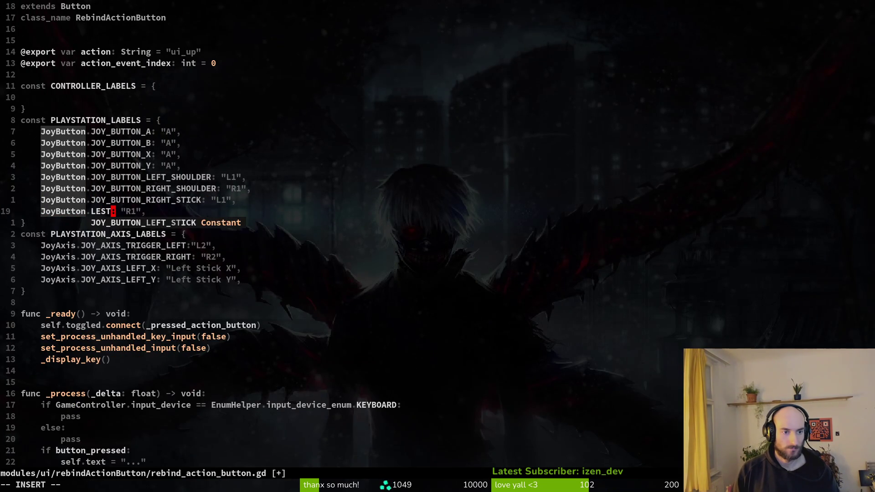
key(Tab)
key(Escape)
Edit the label text of the stick entries and save
key(k)
key(w)
key(w)
key(w)
key(l)
key(c)
key(t)
key(comma)
text(2)
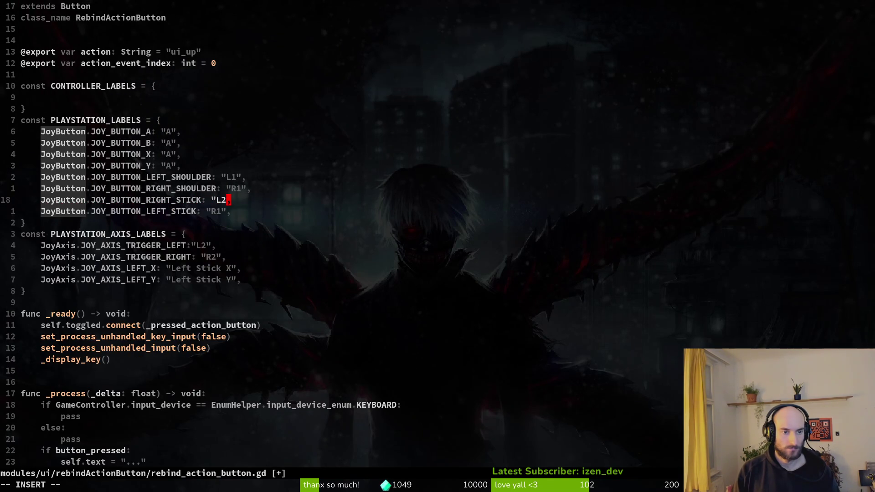
text(")
key(Escape)
key(j)
key(h)
key(h)
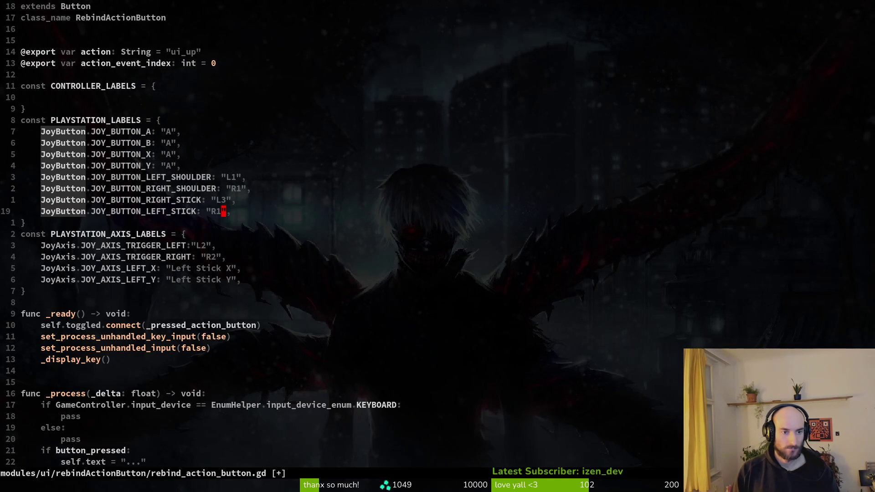
text(:w)
key(Return)
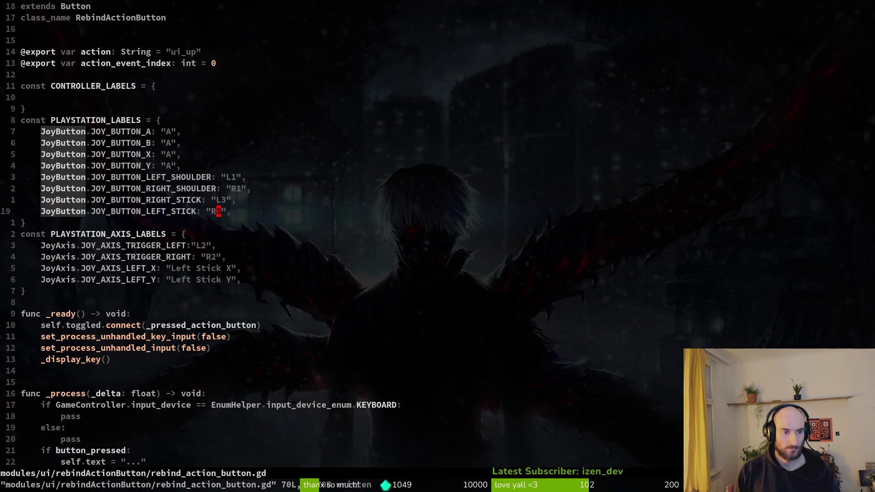
Label the sticks R3 and L3, move LEFT_STICK above RIGHT_STICK, and save
key(k)
text(s)
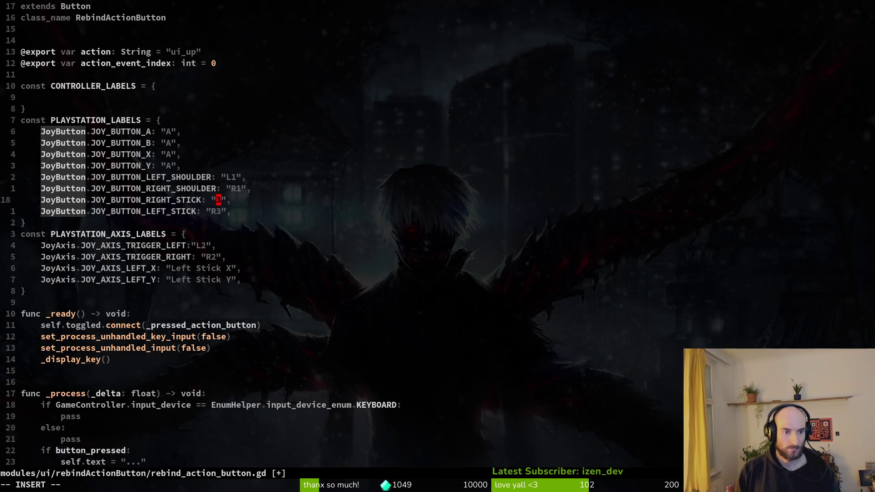
text(R)
key(Escape)
text(jsL)
key(Escape)
key(shift+v)
key(shift+k)
key(Escape)
text(:w)
key(Return)
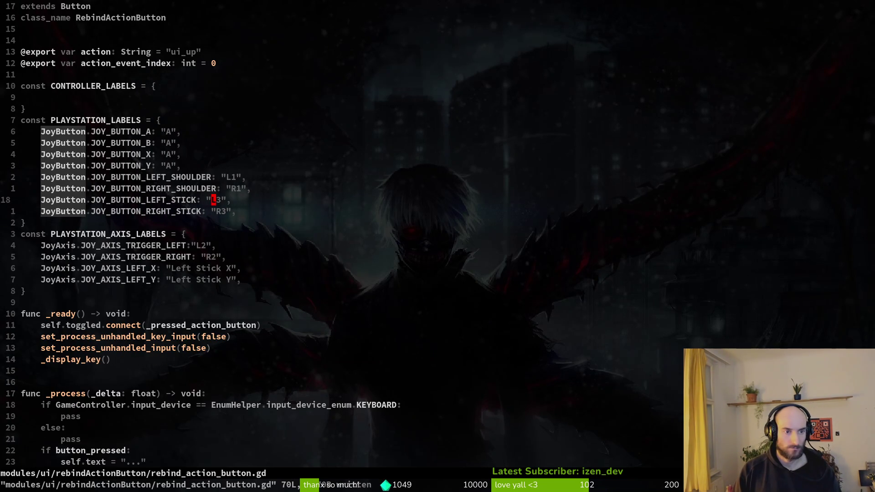
key(alt+Tab)
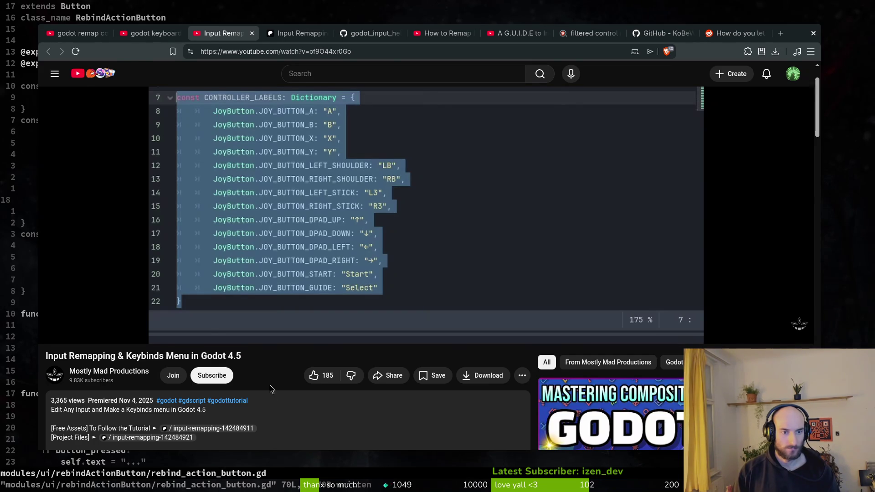
Add a JoyButton.JOY_BUTTON_DPAD_UP entry with an empty label to PLAYSTATION_LABELS
key(alt+Tab)
text(joJoy)
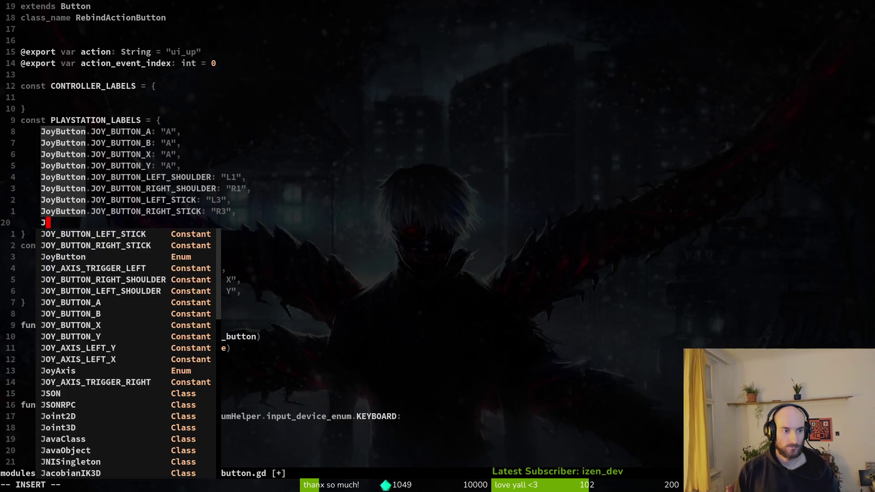
key(Return)
text(.dpad)
key(Tab)
key(Return)
text(: ")
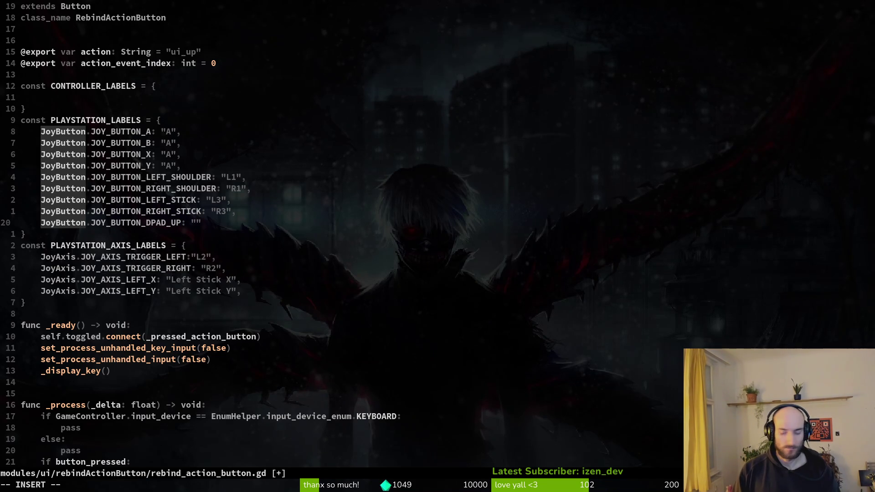
key(Up)
key(Down)
key(Escape)
Duplicate the DPAD_UP entry for the other d-pad directions and clear the copy's constant name
key(shift+v)
key(y)
key(p)
key(p)
key(p)
key(k)
key(k)
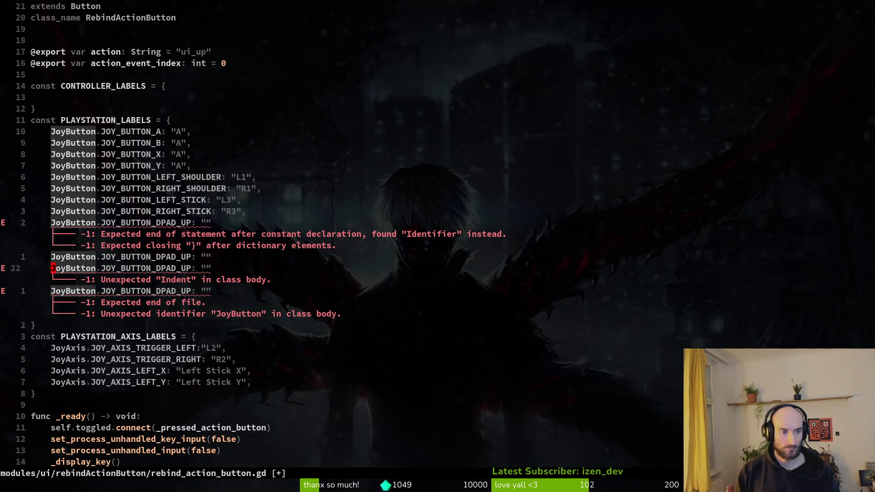
text(wwcwjo)
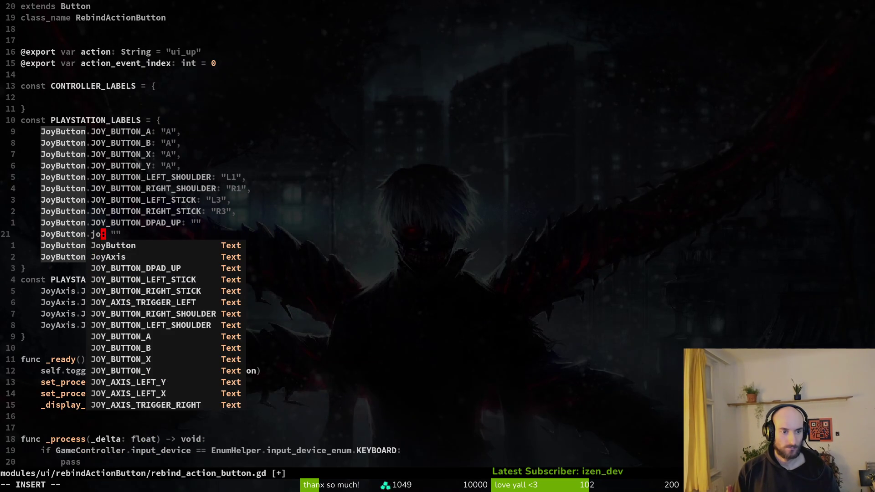
text(ri)
key(Return)
key(ctrl+w)
text(dpri)
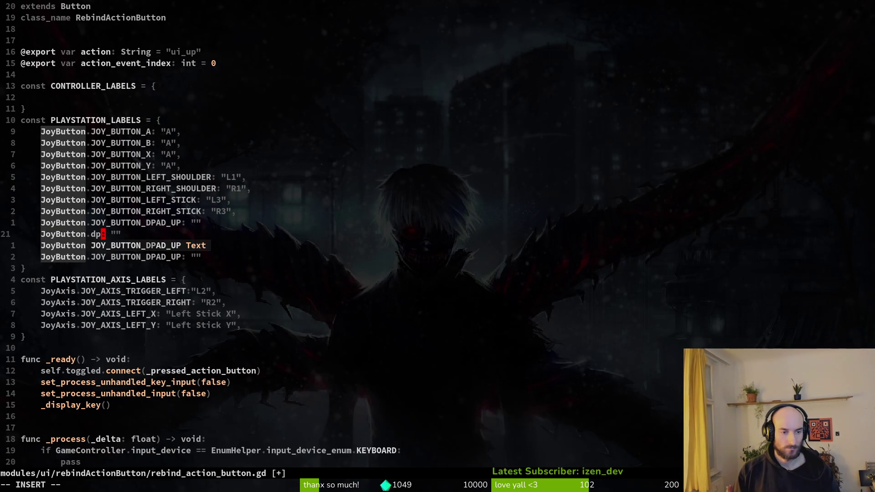
key(BackSpace)
key(BackSpace)
key(BackSpace)
text(jri)
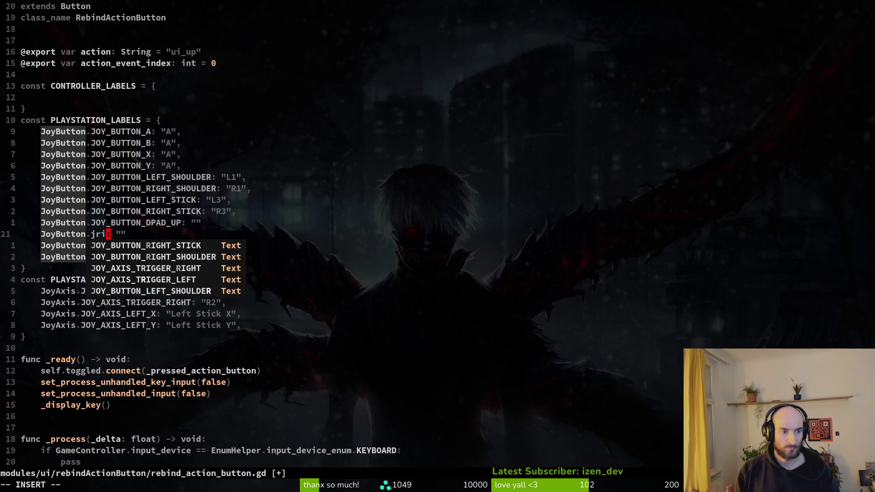
key(BackSpace)
key(BackSpace)
text(dp)
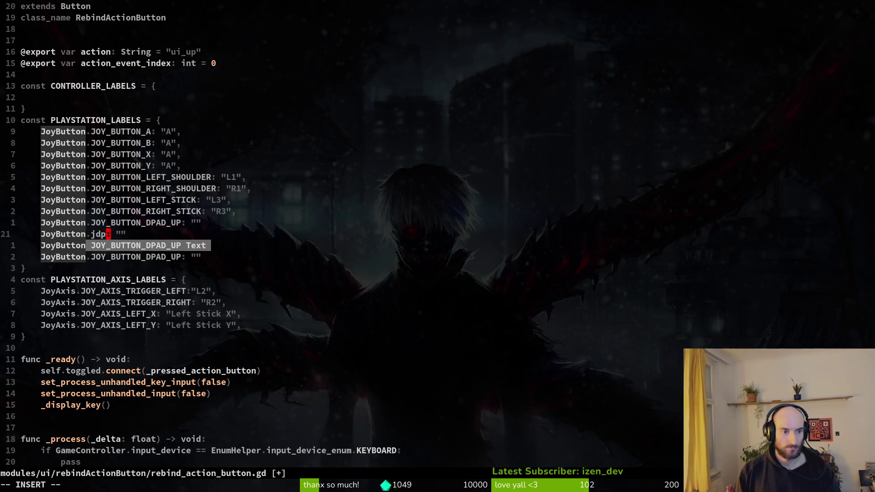
key(BackSpace)
key(BackSpace)
key(BackSpace)
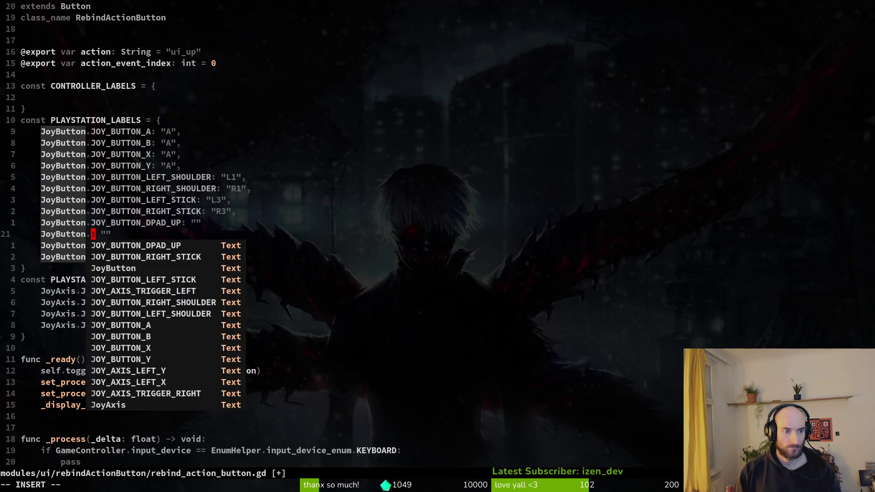
key(alt+Tab)
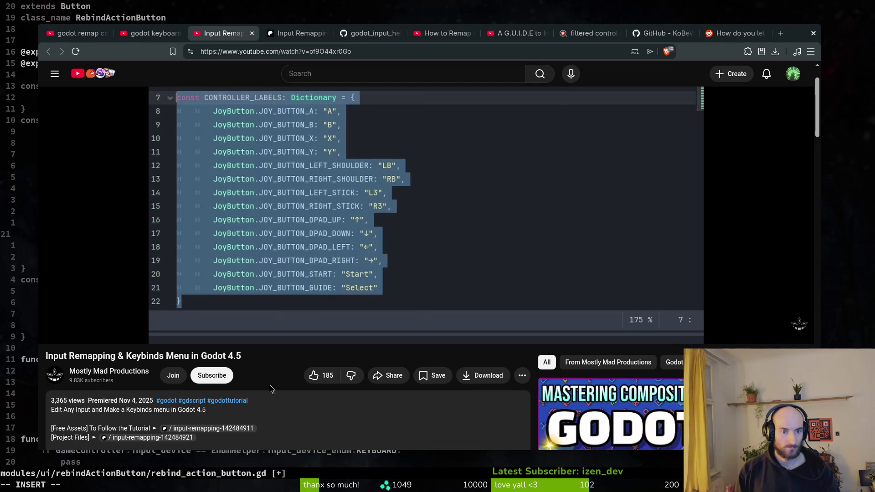
key(alt+Tab)
Rename the first copy to JOY_BUTTON_DPAD_RIGHT and add trailing commas to the d-pad entries
text(jo)
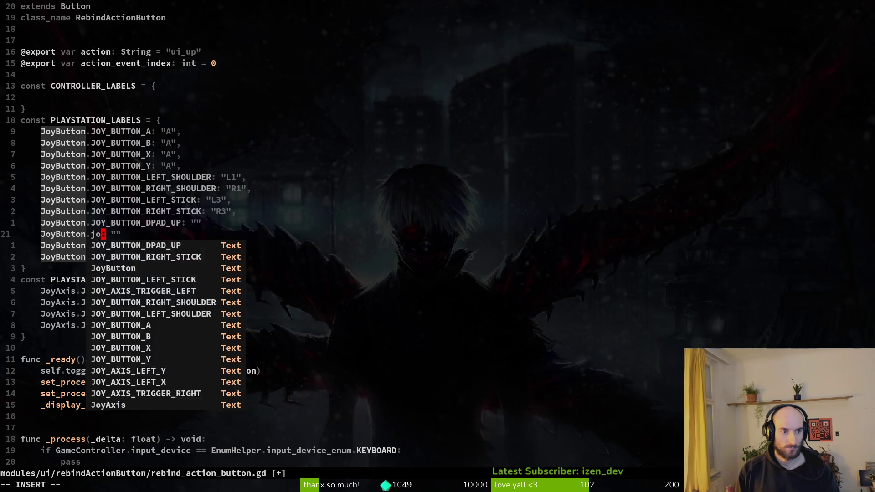
text(bud)
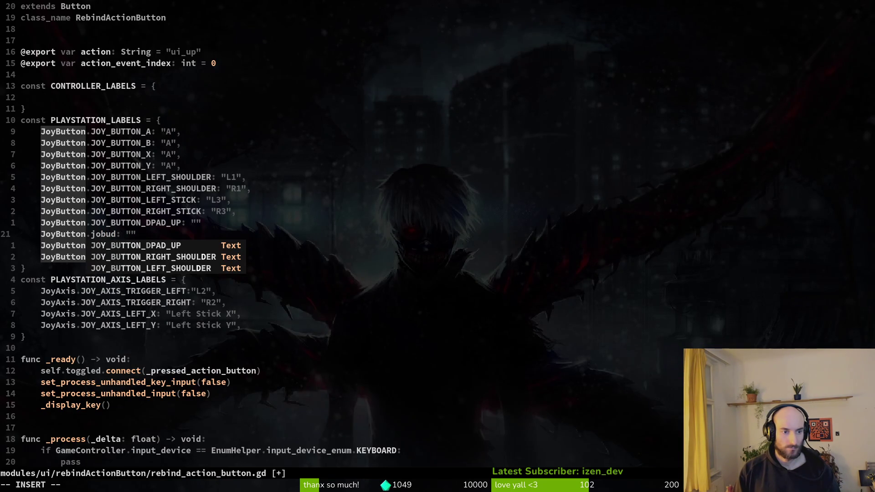
key(Tab)
key(Return)
key(BackSpace)
key(BackSpace)
key(BackSpace)
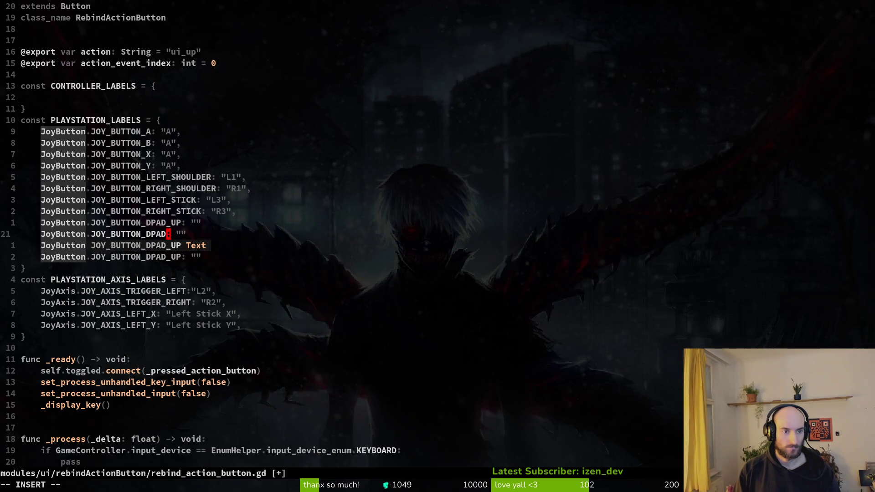
text(_RIGHT)
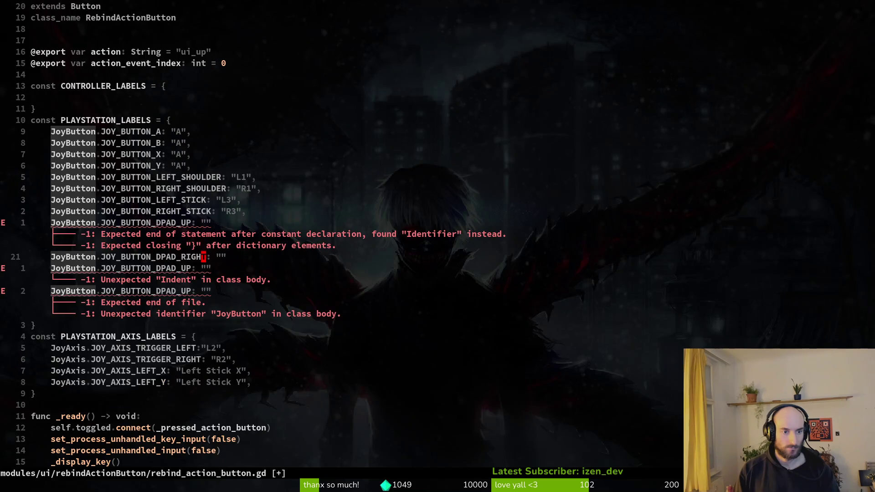
text(kA,)
key(Escape)
key(j)
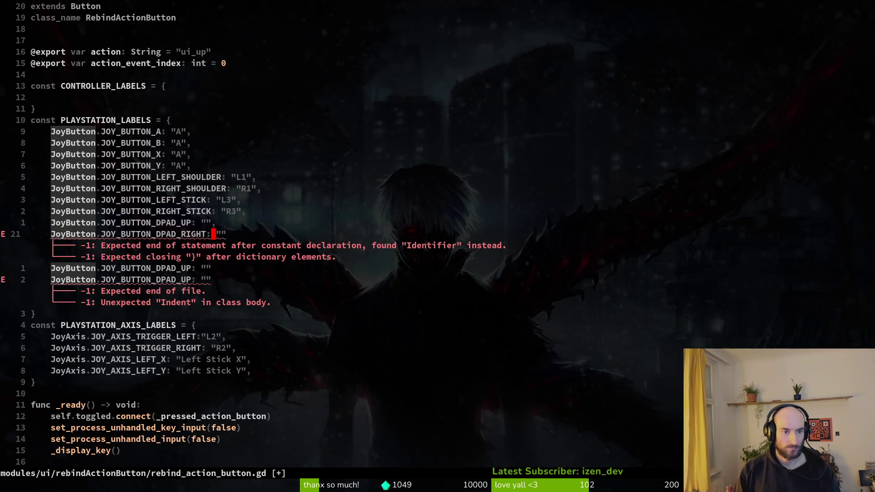
text(A")
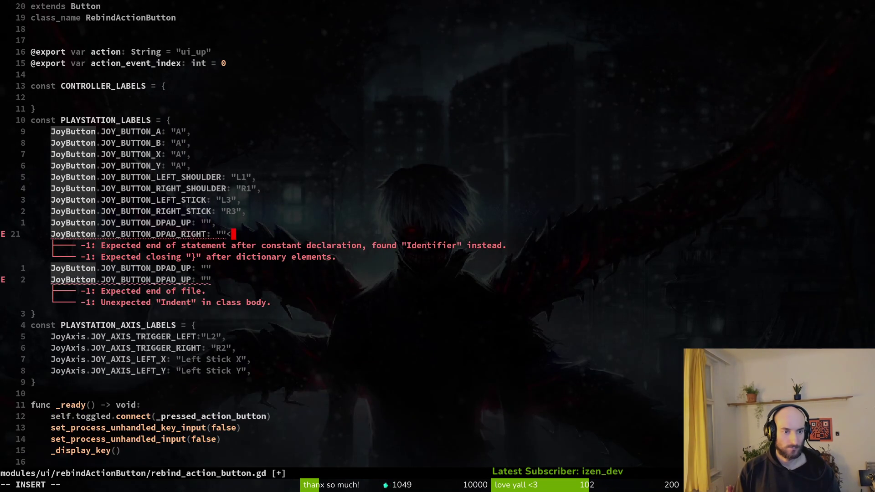
text(,)
key(Escape)
text(jA,)
key(Escape)
text(jFA)
text(A,)
key(Escape)
Rename the next DPAD_UP copy to JOY_BUTTON_DPAD_DOWN
key(k)
key(h)
key(h)
key(h)
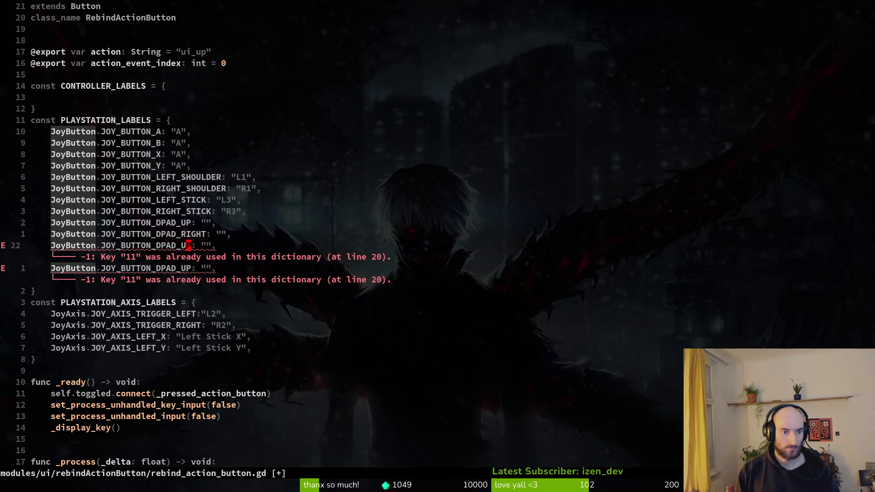
key(c)
key(T)
key(period)
text(JOY_BUTTON_DPAD_DOWN)
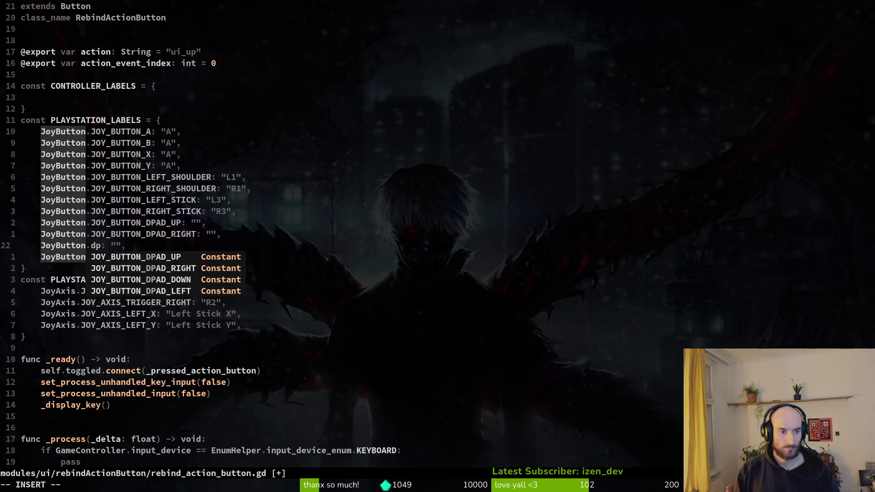
key(Escape)
Rename the last copy to JOY_BUTTON_DPAD_LEFT, save, and duplicate it for another JoyButton entry
key(j)
key(h)
key(h)
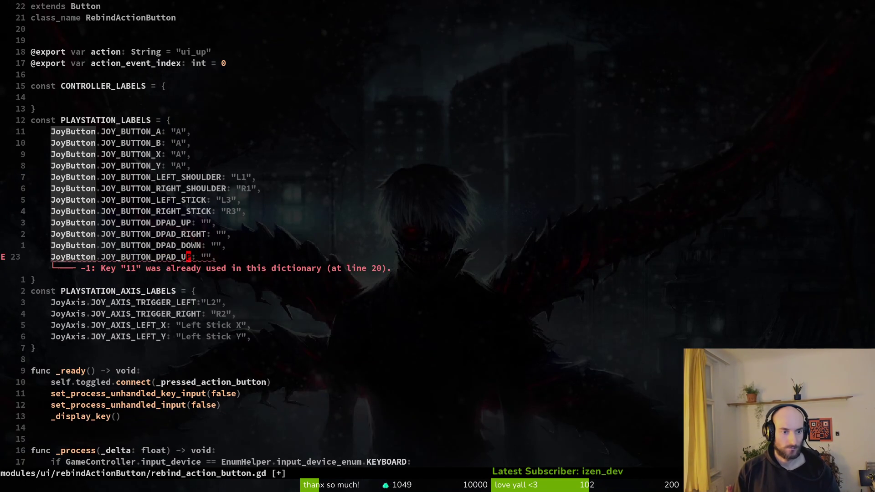
key(c)
key(T)
key(period)
text(dpa;le)
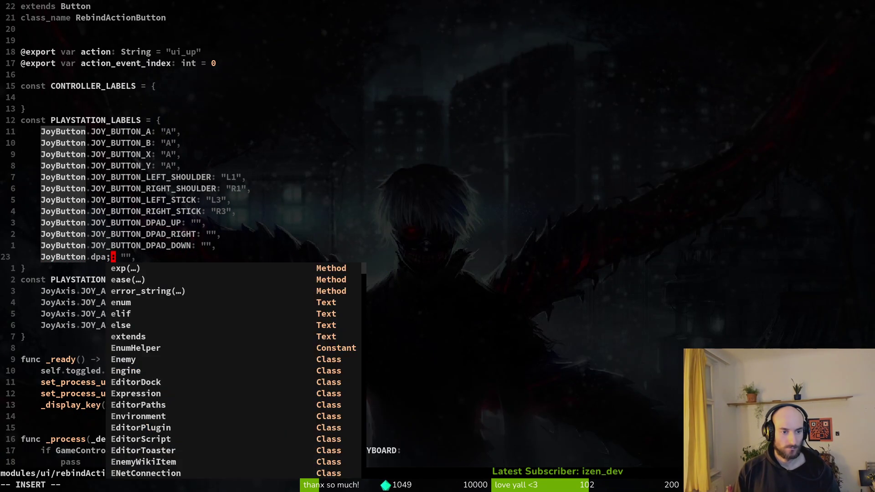
key(BackSpace)
key(BackSpace)
key(BackSpace)
text(dl)
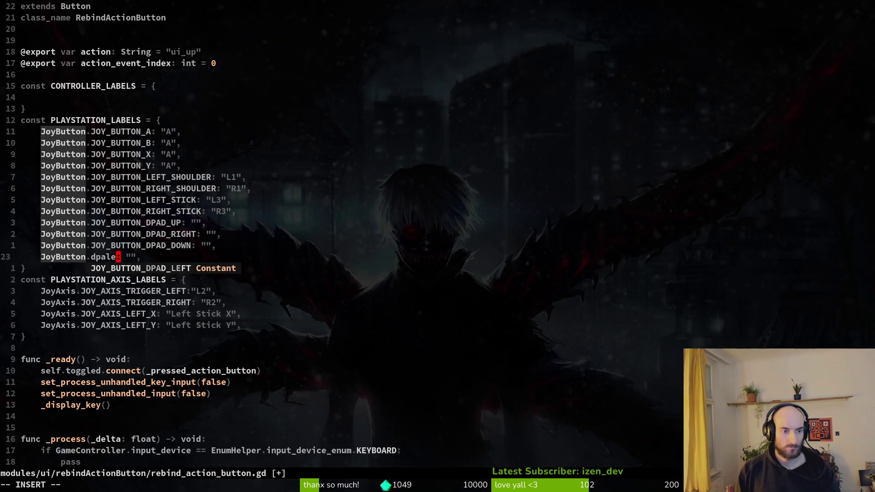
key(Return)
key(Escape)
text(:w)
key(Return)
key(shift+v)
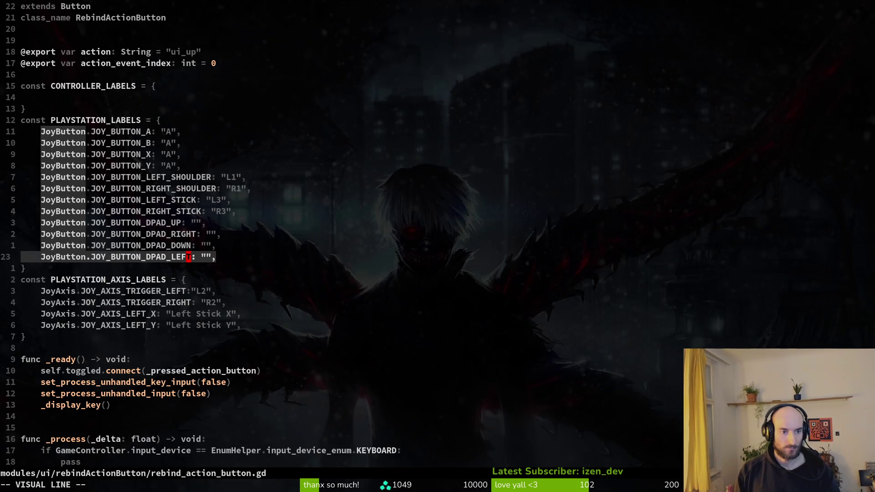
text(yp)
text(wwct:JO)
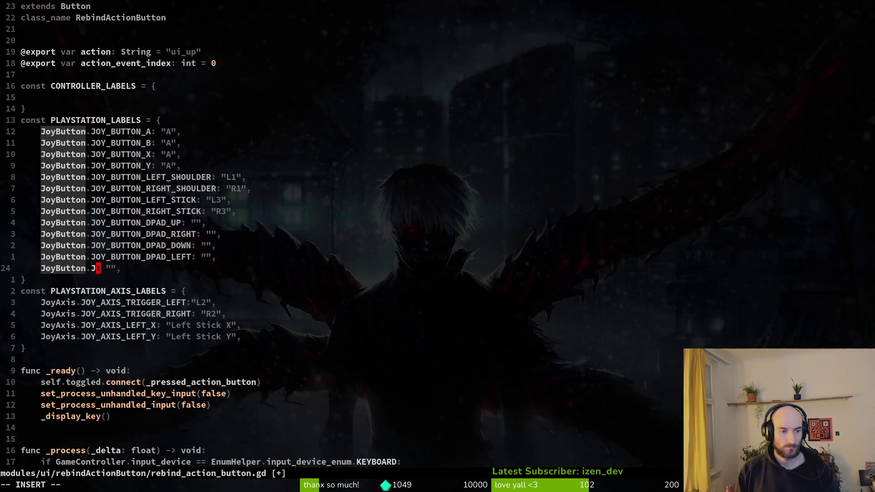
text(BAC)
Complete the JOY_BUTTON_BACK entry with the label "back" and briefly revisit the DPAD_LEFT label
key(Return)
key(Escape)
key(f)
key(quotedbl)
text(aback)
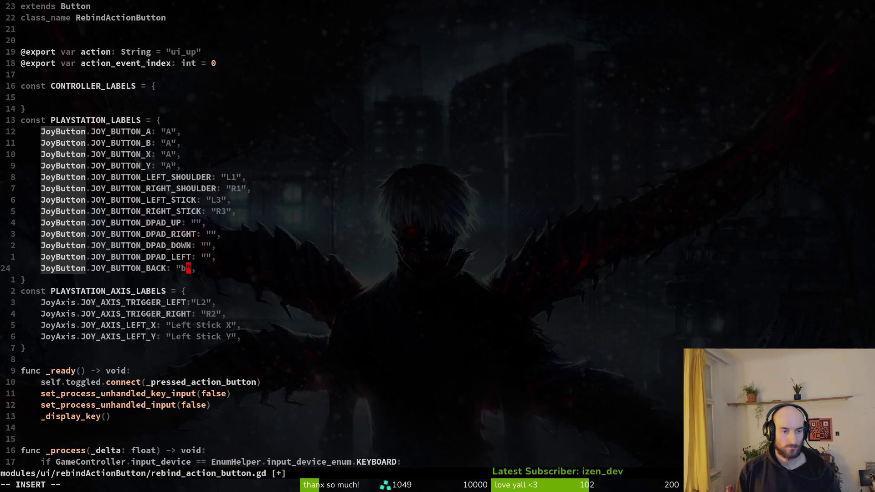
key(Escape)
key(k)
key(f)
key(quotedbl)
key(a)
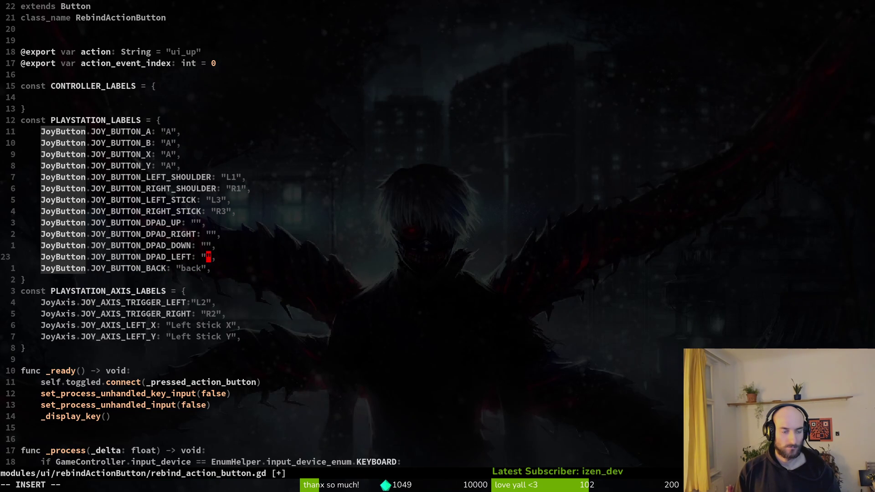
key(Escape)
Duplicate the BACK line and rename the copy's constant to JOY_BUTTON_START
key(j)
key(y)
key(y)
key(p)
key(w)
key(w)
text(cwse)
key(BackSpace)
text(ta)
key(Return)
key(Escape)
Set the START entry's label to "start" and save the script
key(f)
key(quotedbl)
text(cwstart)
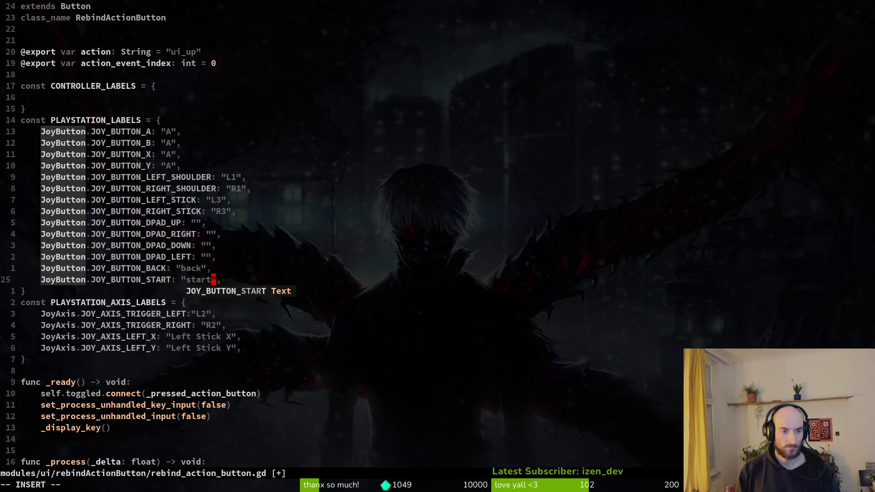
key(Escape)
text(:w)
key(Return)
Try relabelling the BACK entry "select", then undo the autocompleted label and save
key(k)
key(c)
key(i)
key(quotedbl)
text(select)
key(Escape)
text(:w)
key(Return)
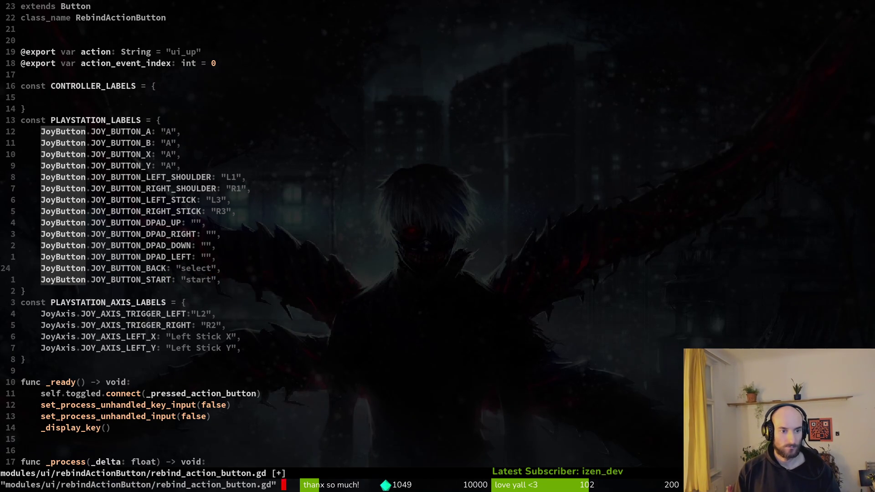
key(alt+Tab)
key(super+minus)
key(u)
key(ctrl+s)
Check the tutorial's reference code and relabel the BACK entry "select"
key(super+minus)
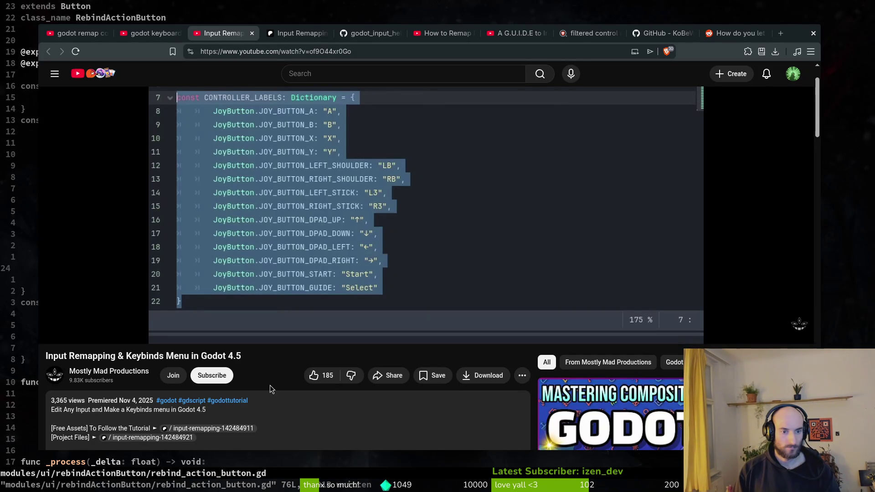
key(super+minus)
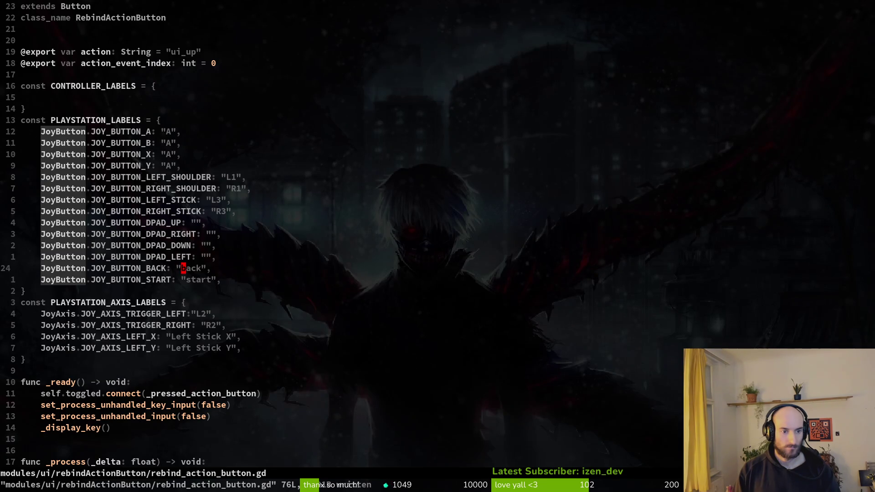
text(ci"select)
key(Escape)
Rename that entry's constant to JOY_BUTTON_GUIDE, move it below START, and save
key(b)
key(b)
text(cwJOY_BUTTON)
key(super+minus)
key(super+minus)
text(GUIDE)
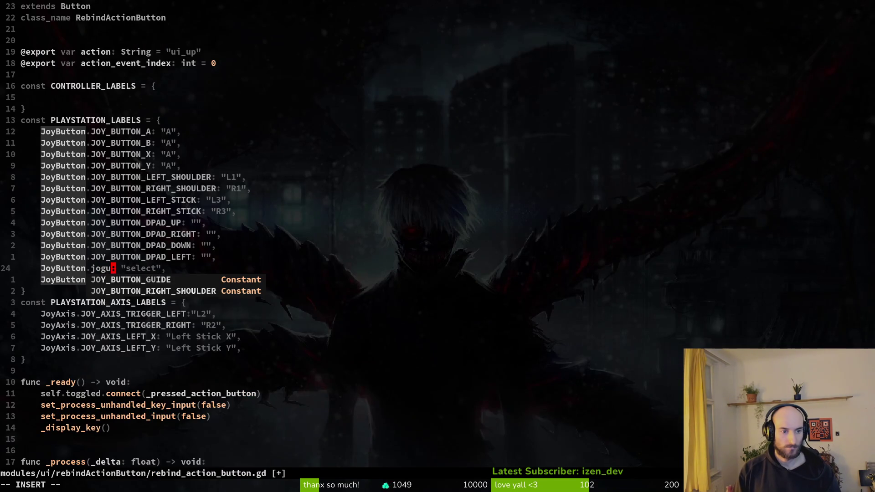
key(Escape)
text(ddp:w)
key(Return)
key(j)
key(j)
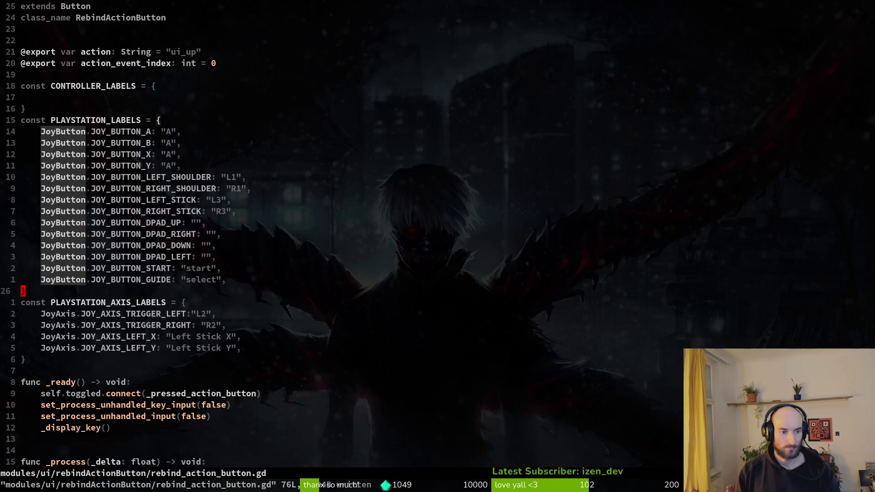
Add a blank line after the labels map, save, and quit Neovim to the shell
key(k)
key(o)
key(Escape)
text(:w)
key(Return)
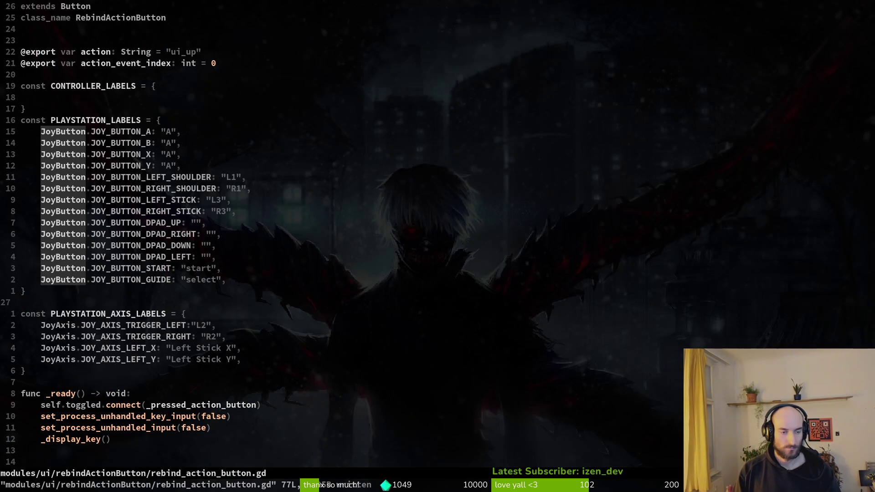
text(:q)
key(Return)
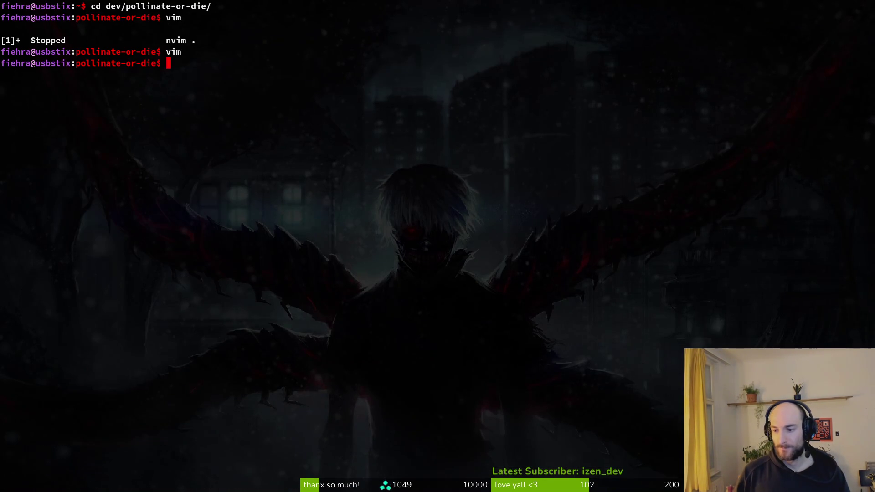